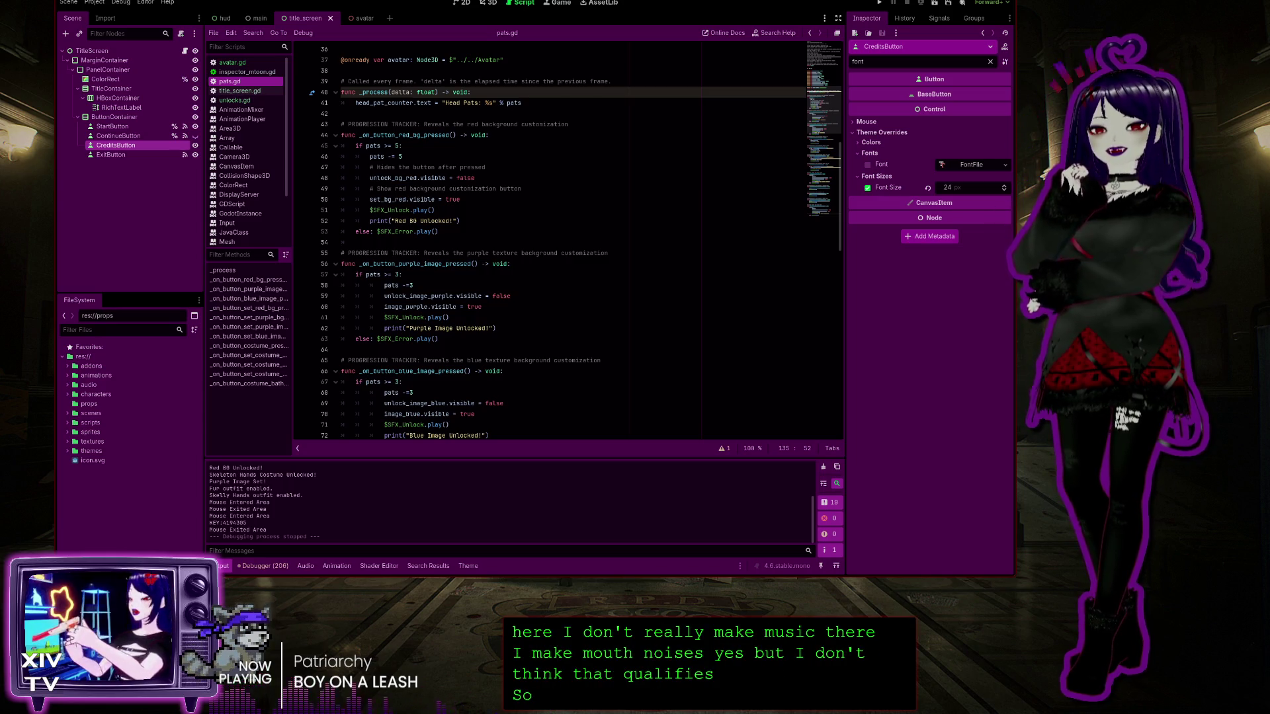
Run the project, start the game, and try the red background unlock without enough pats
{"action": "key", "text": "F5"}
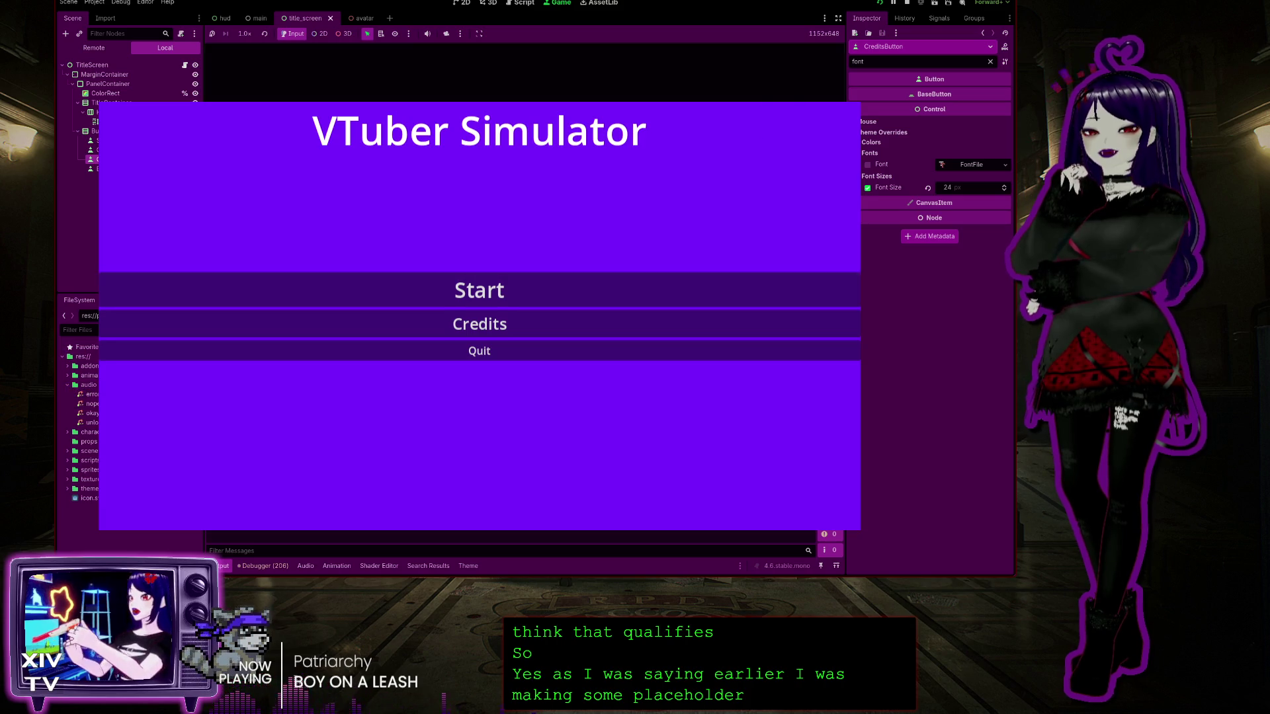
{"action": "left_click", "coordinate": [476, 294]}
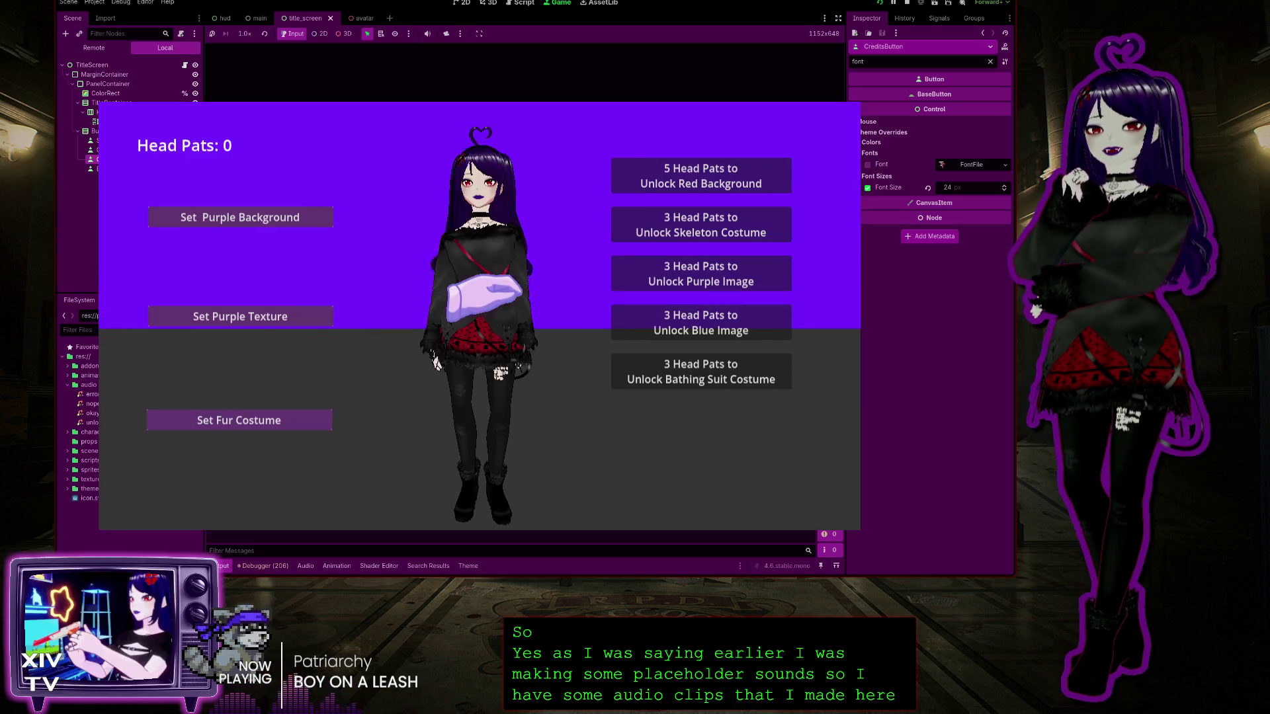
{"action": "left_click", "coordinate": [635, 172]}
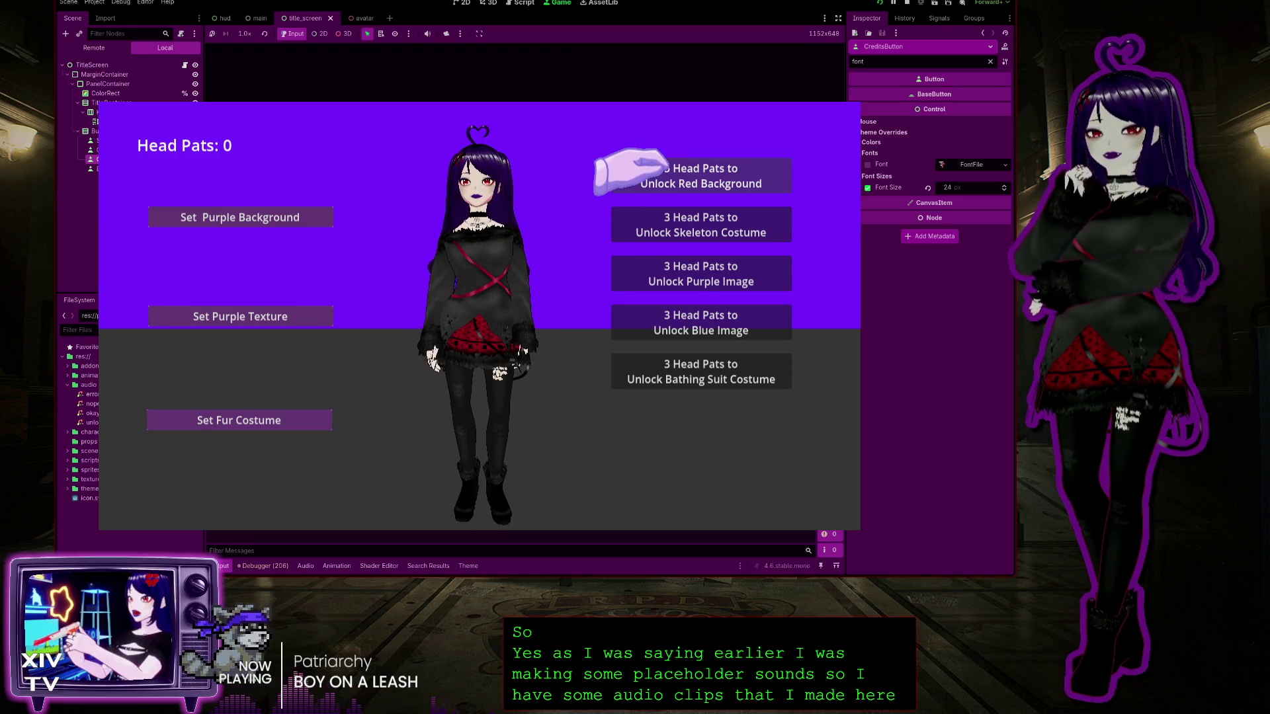
{"action": "left_click", "coordinate": [635, 172]}
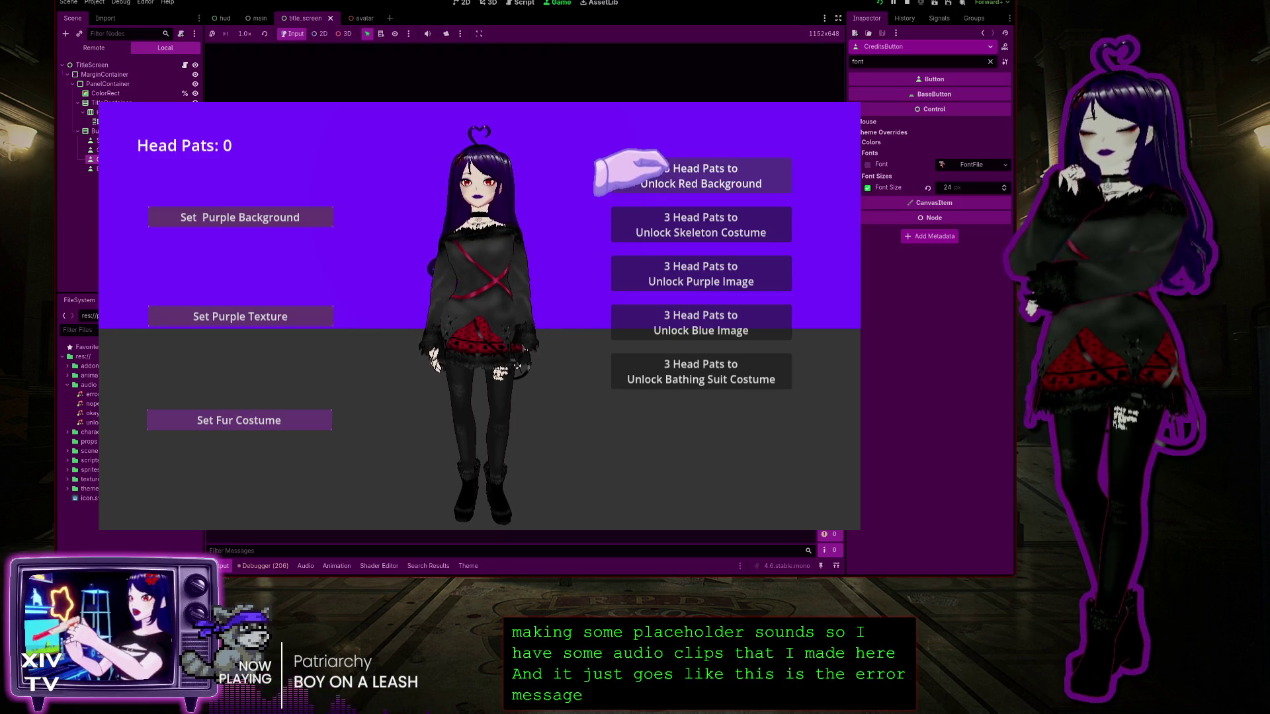
Pat the avatar to earn pats and unlock the Skeleton Costume and Blue Image
{"action": "left_click", "coordinate": [469, 166]}
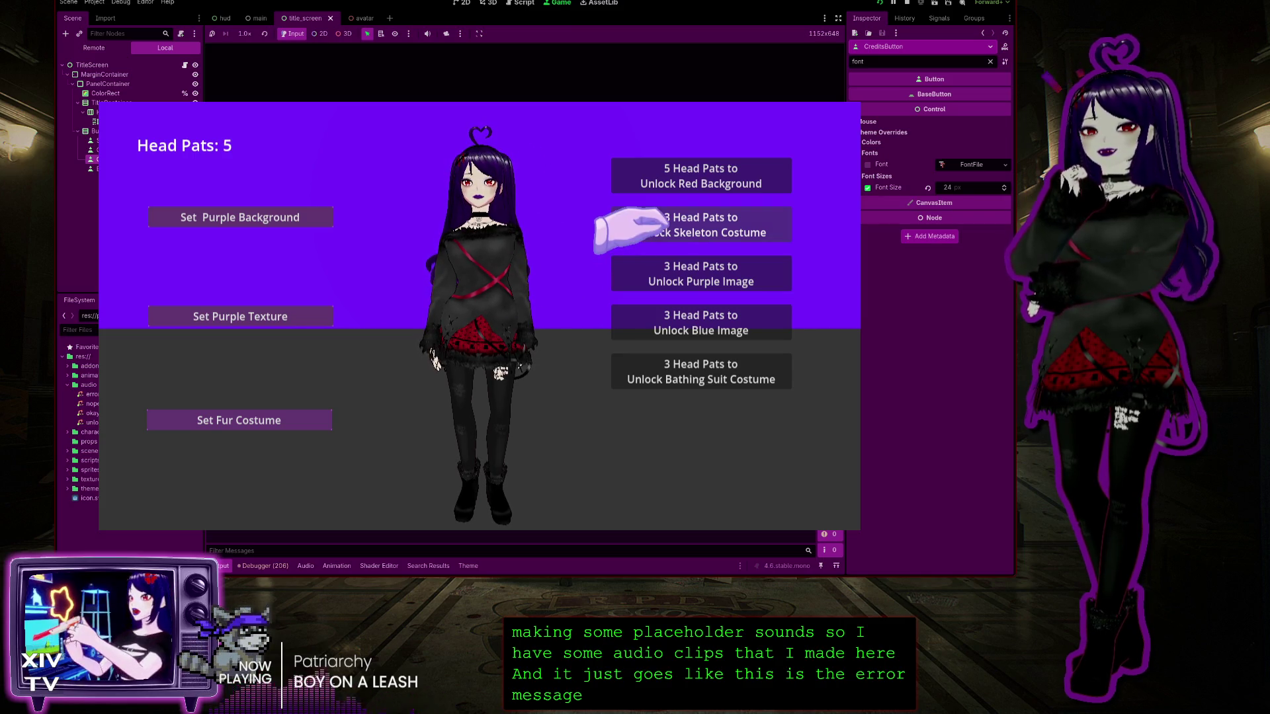
{"action": "left_click", "coordinate": [611, 233]}
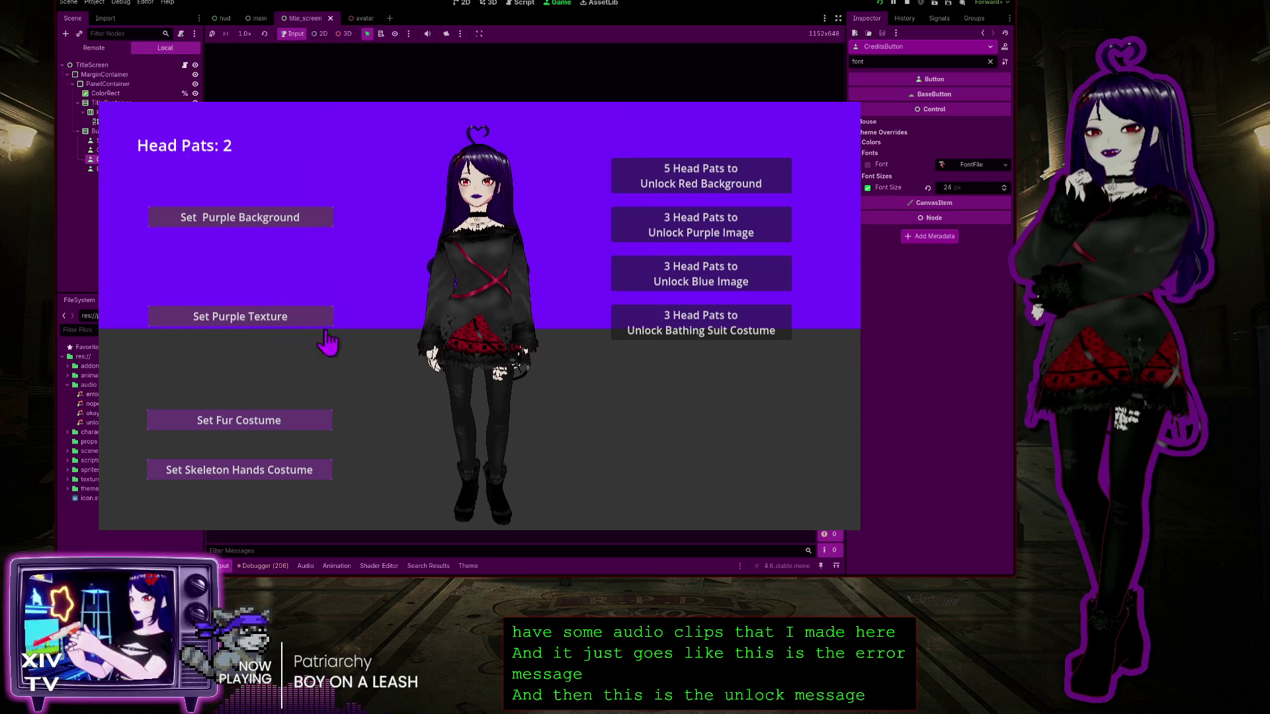
{"action": "left_click", "coordinate": [473, 169]}
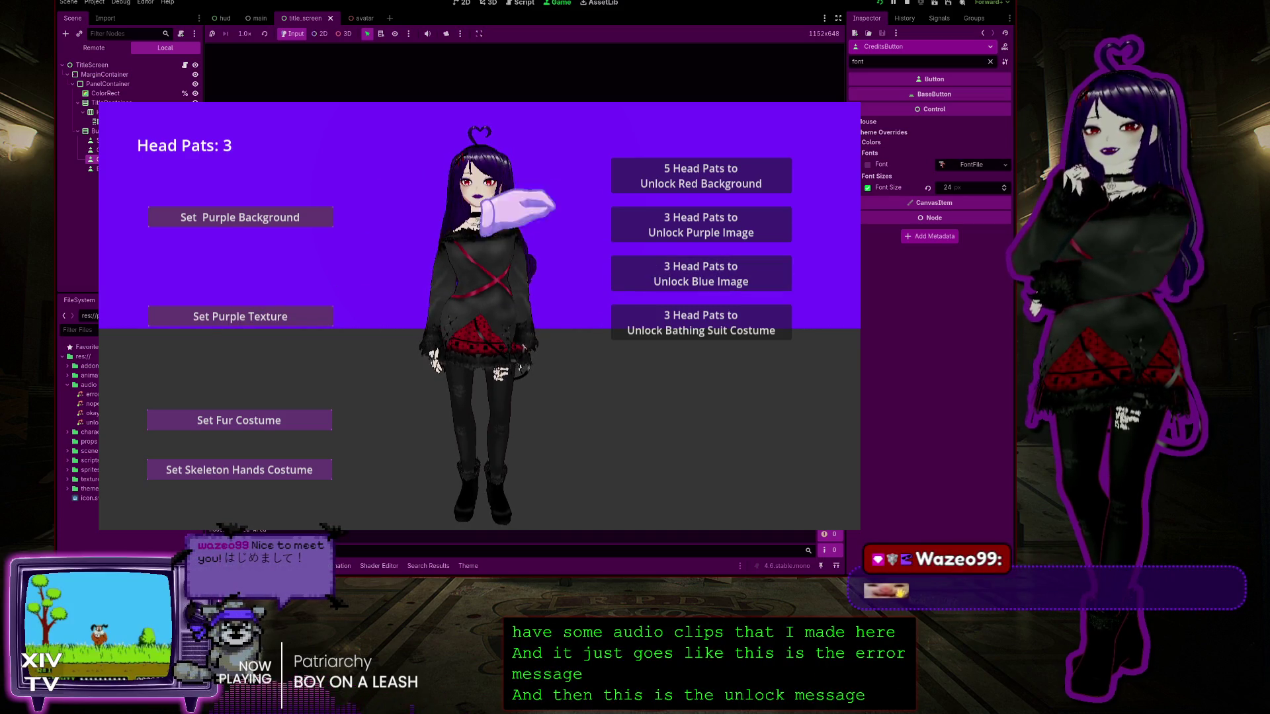
{"action": "left_click", "coordinate": [622, 271]}
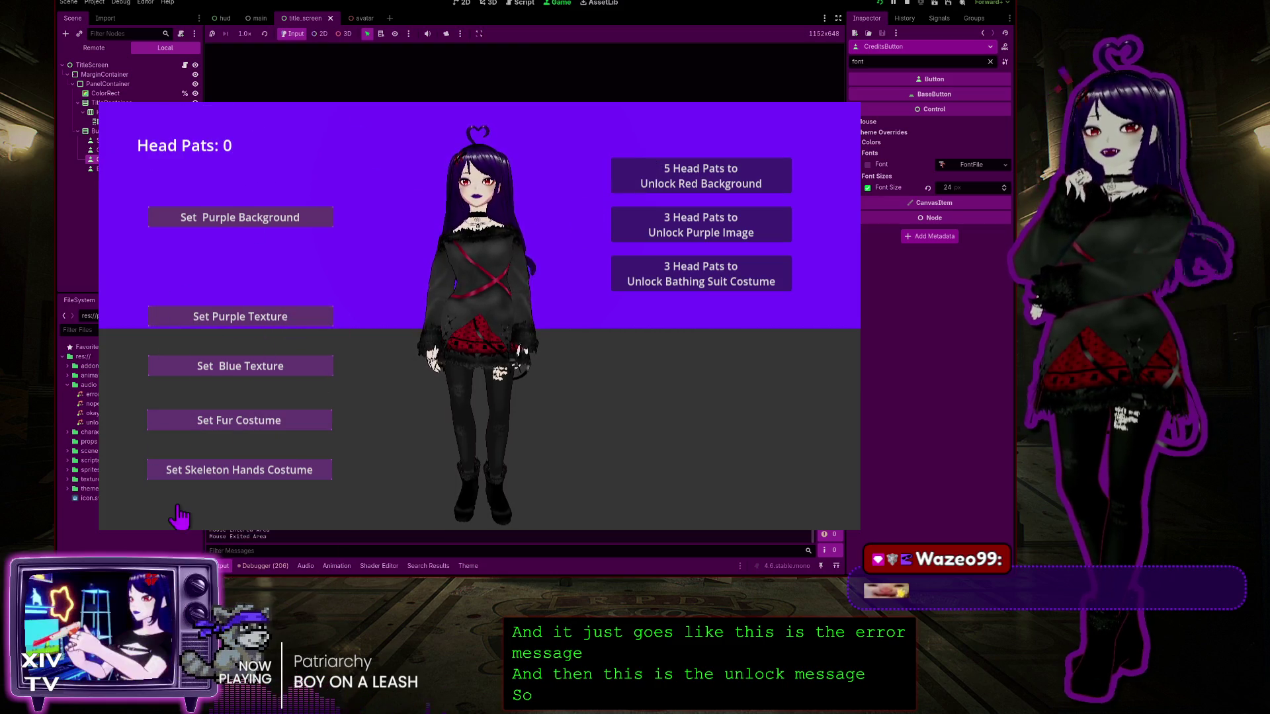
Swap between the Skeleton Hands and fur costumes and set the plain purple background
{"action": "left_click", "coordinate": [248, 470]}
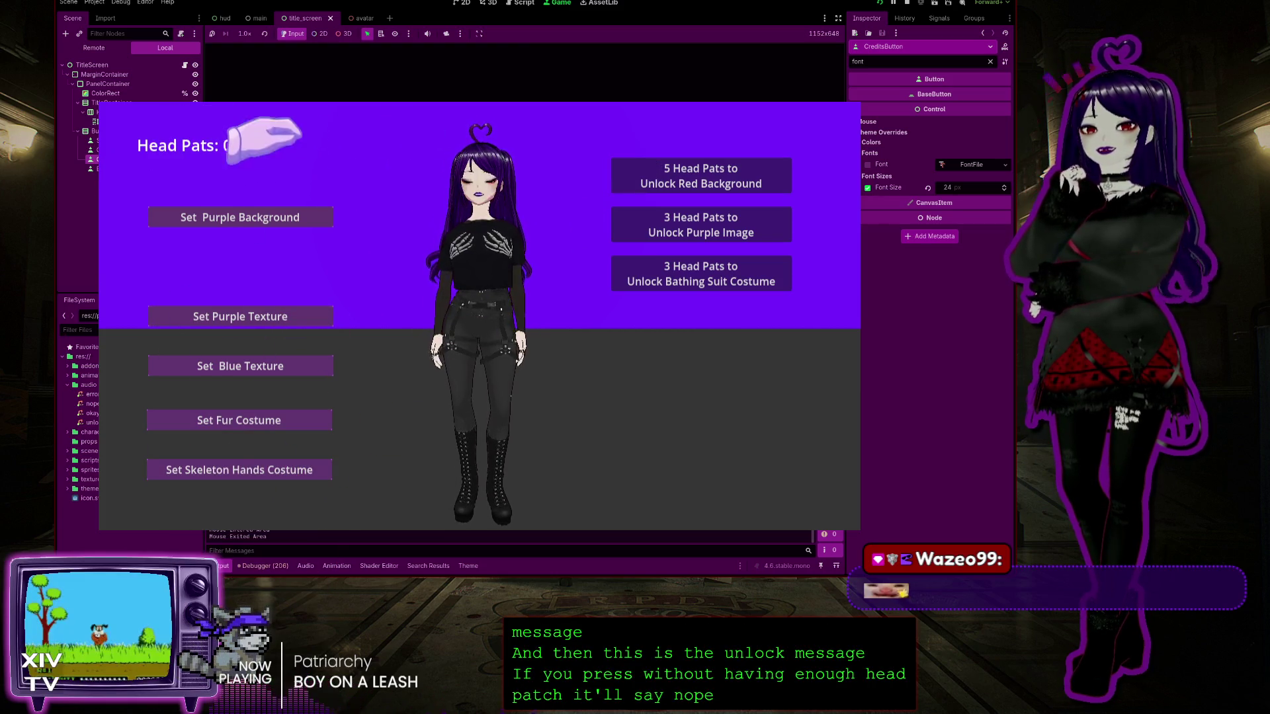
{"action": "left_click", "coordinate": [218, 420]}
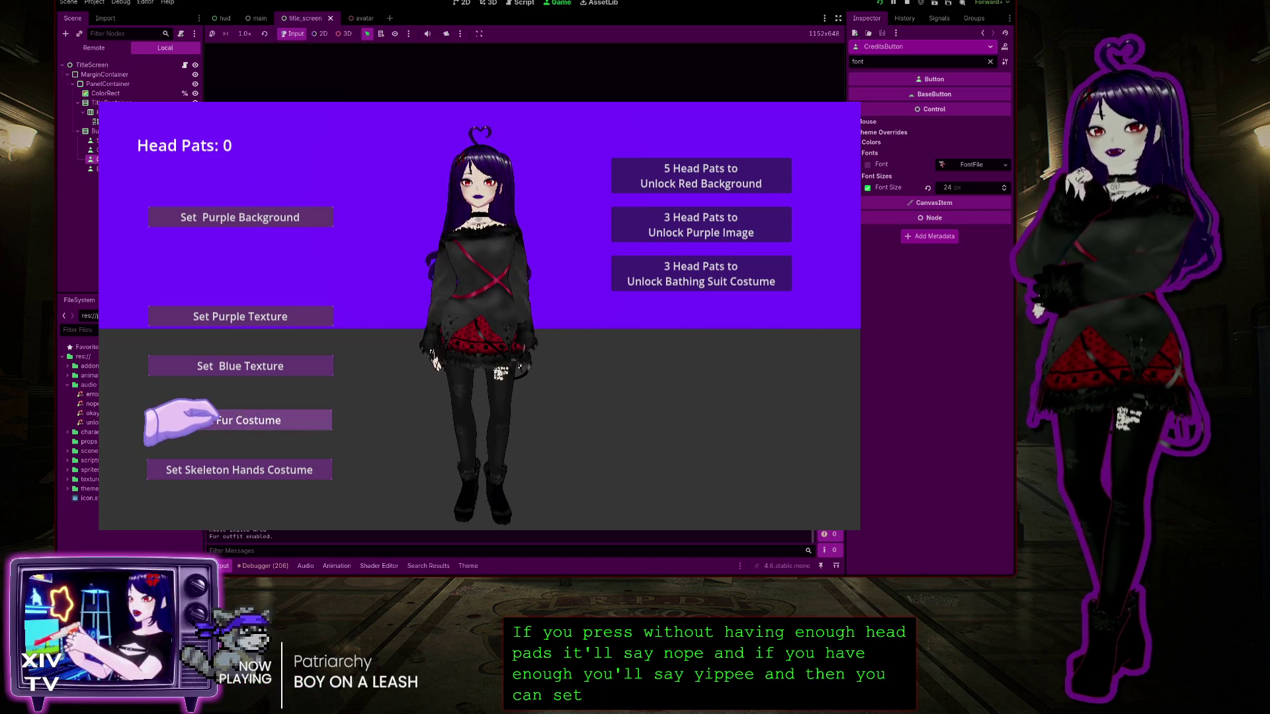
{"action": "left_click", "coordinate": [247, 468]}
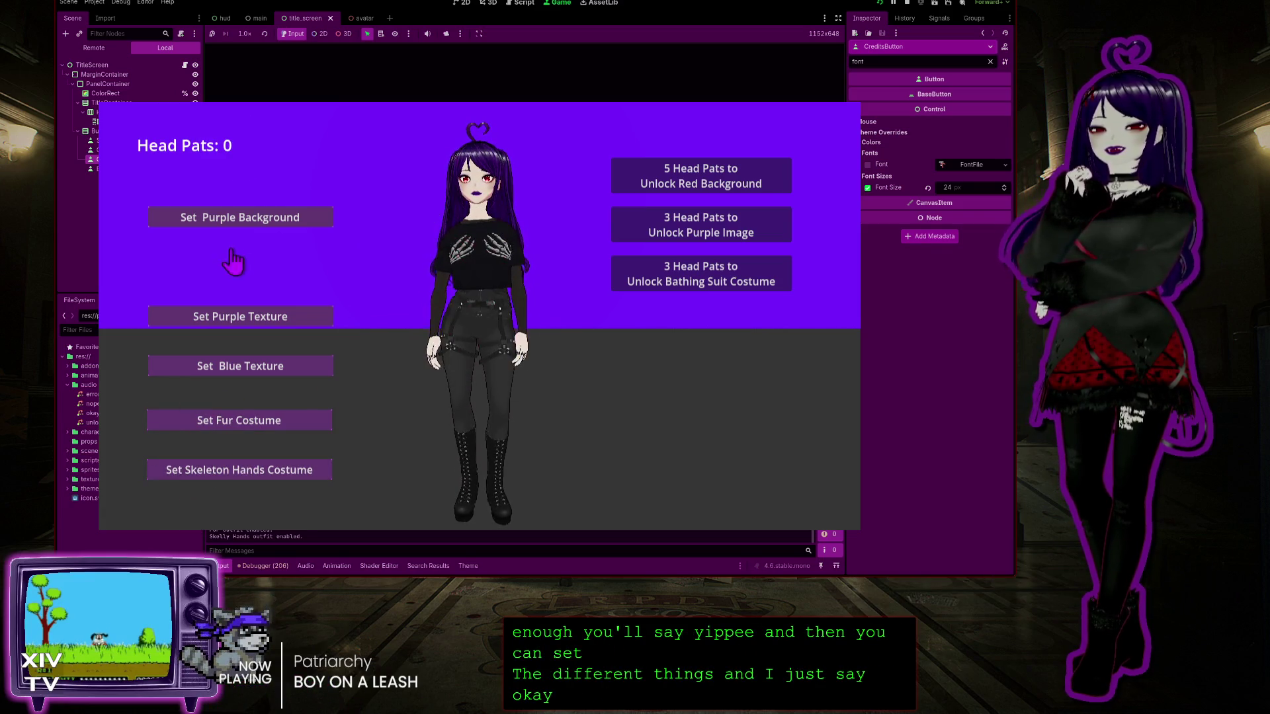
{"action": "left_click", "coordinate": [241, 217]}
Pat the avatar, set the purple texture background, then stop the game from the pause menu
{"action": "left_click", "coordinate": [457, 149]}
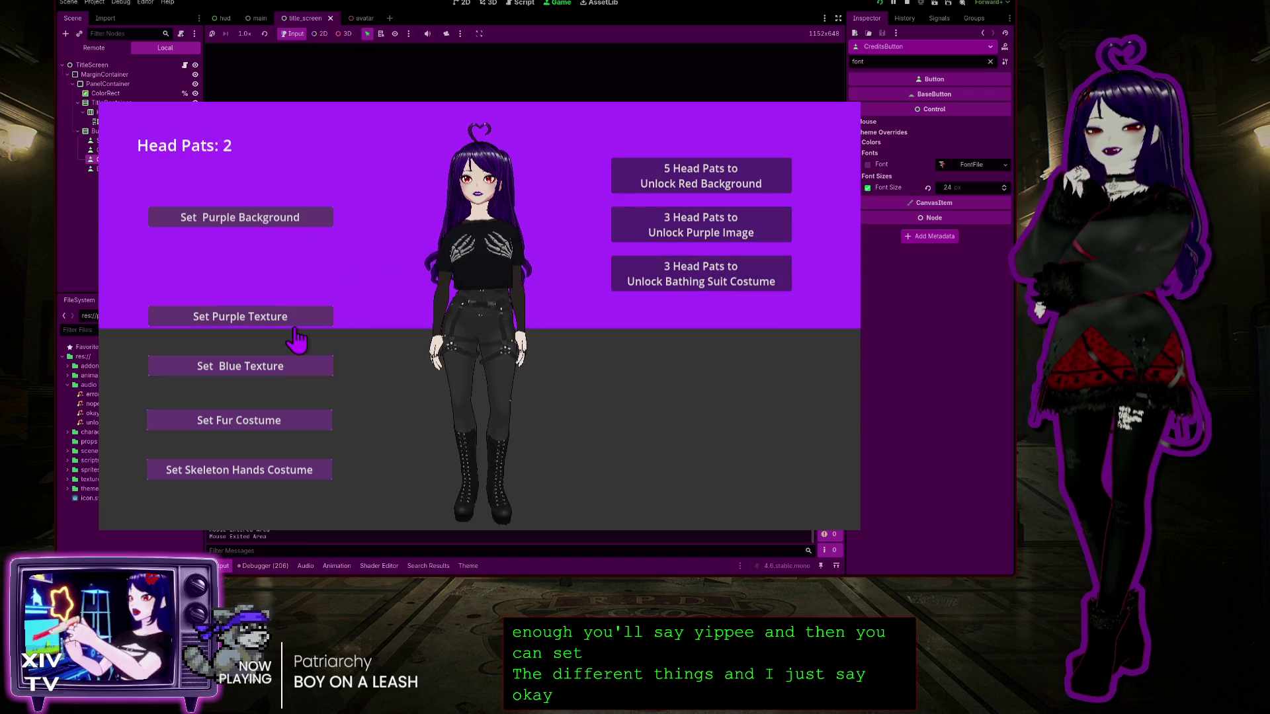
{"action": "left_click", "coordinate": [324, 318]}
{"action": "left_click", "coordinate": [470, 178]}
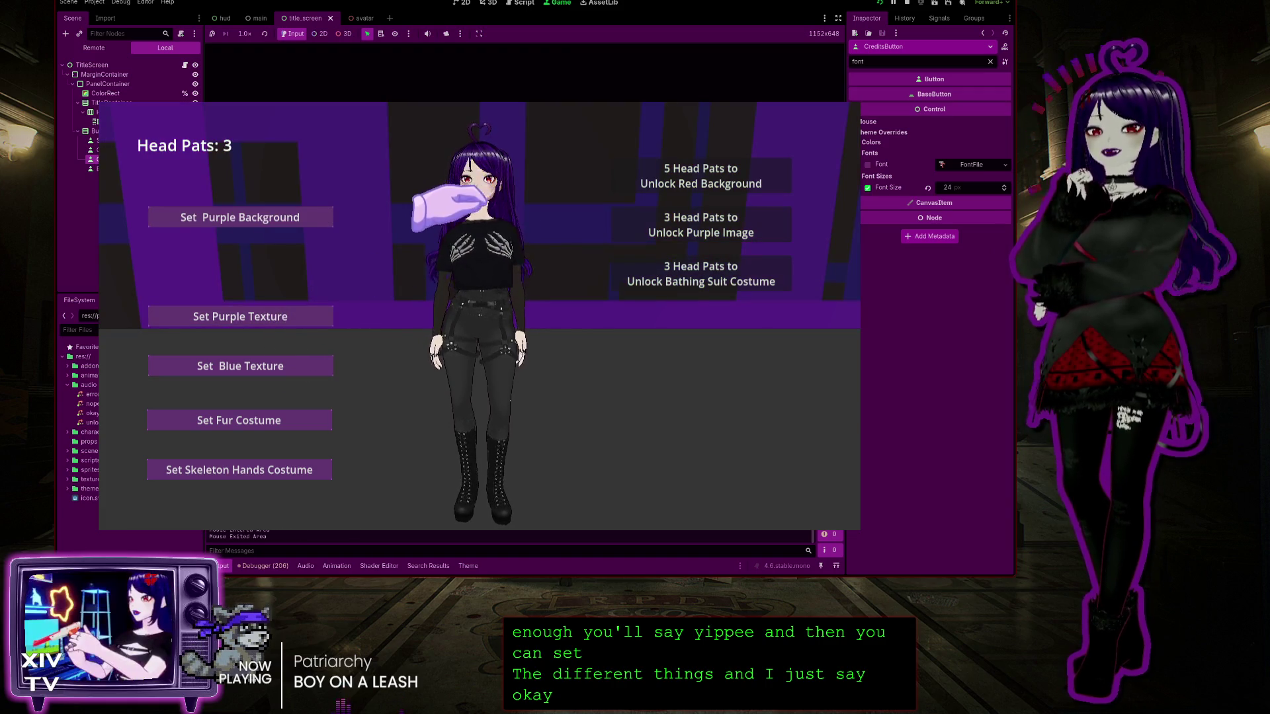
{"action": "key", "text": "Escape"}
{"action": "left_click", "coordinate": [473, 351]}
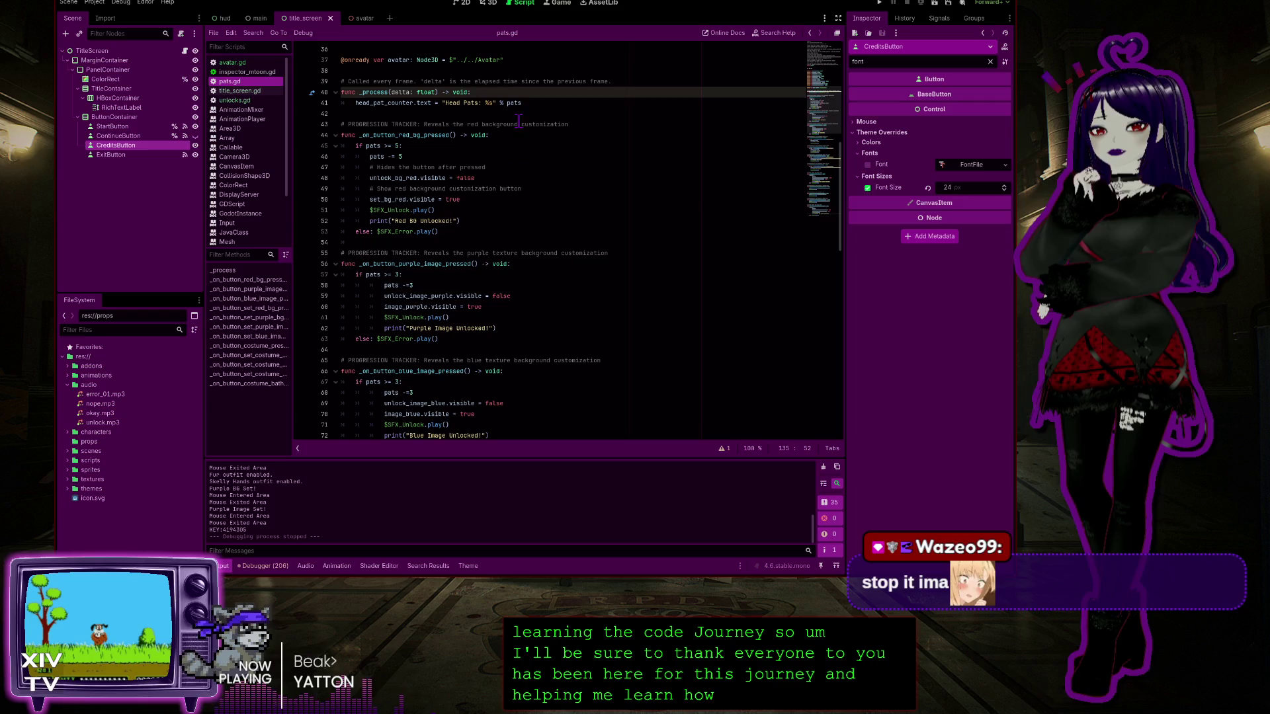
Leave the script editor and show the title_screen layout in the 2D view
{"action": "left_click", "coordinate": [489, 2]}
{"action": "left_click", "coordinate": [462, 2]}
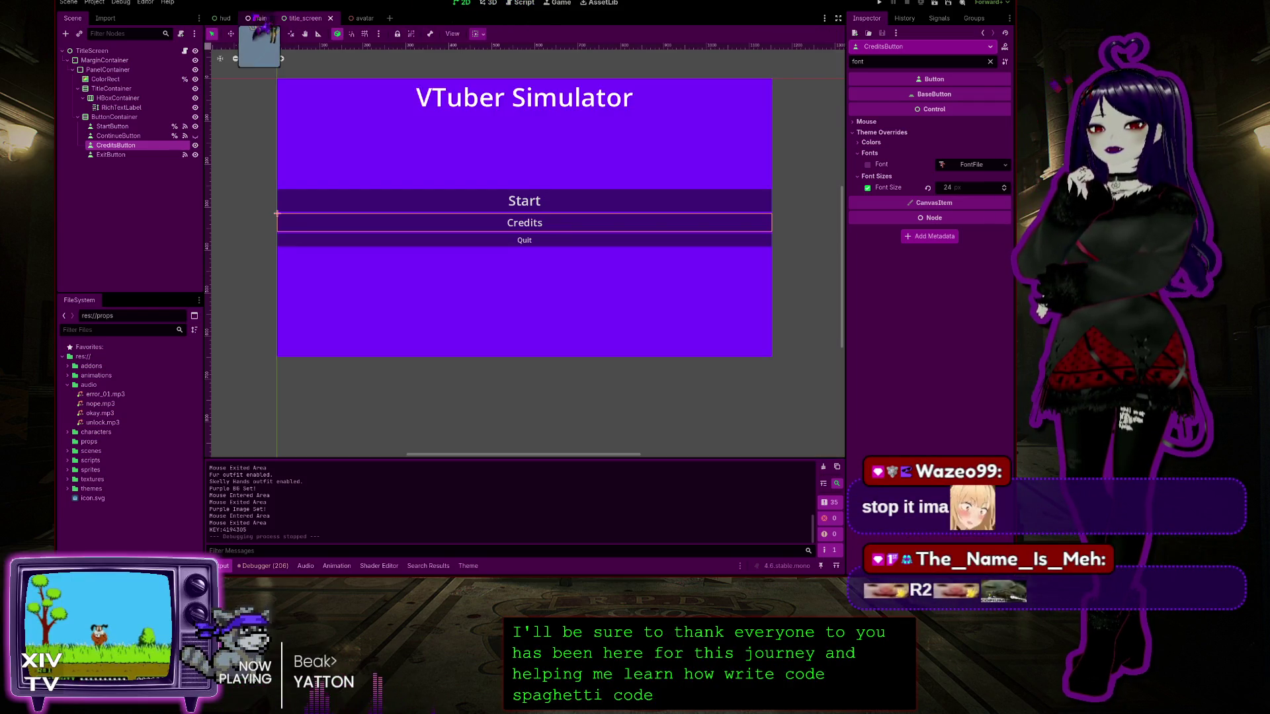
Browse the main, hud and avatar scenes, then bring the browser forward
{"action": "left_click", "coordinate": [256, 18]}
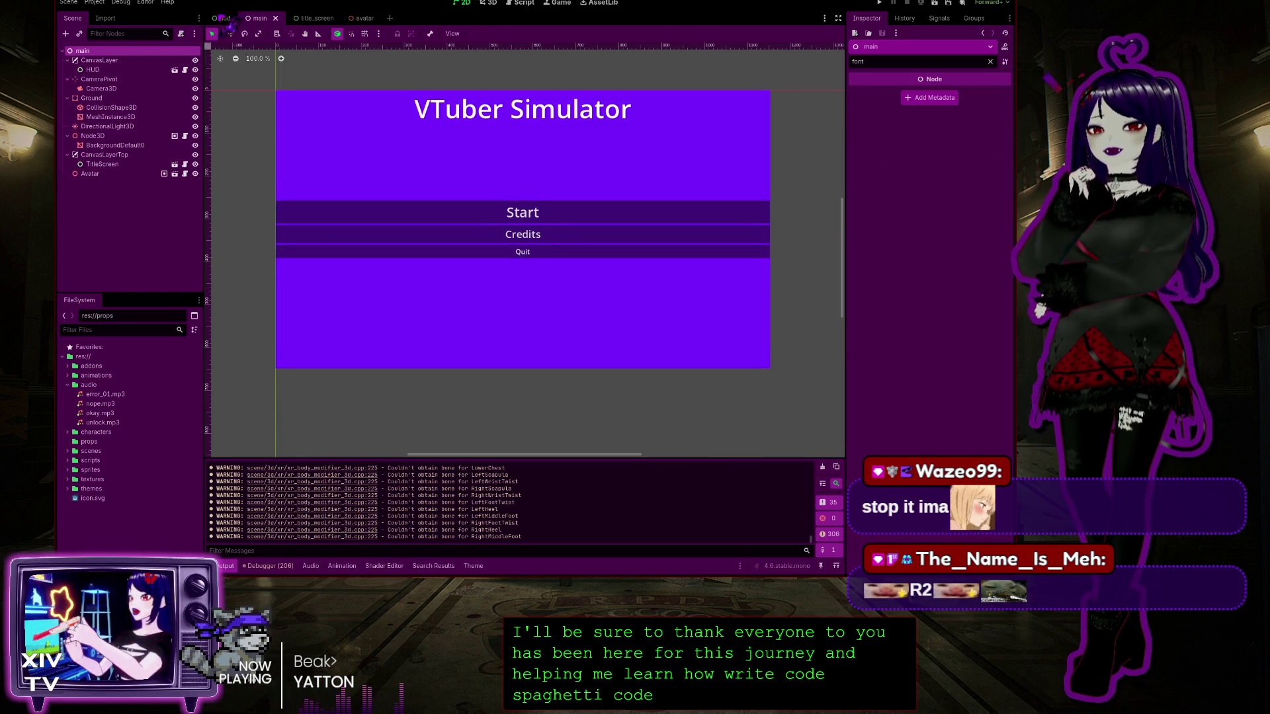
{"action": "left_click", "coordinate": [223, 18]}
{"action": "left_click", "coordinate": [357, 18]}
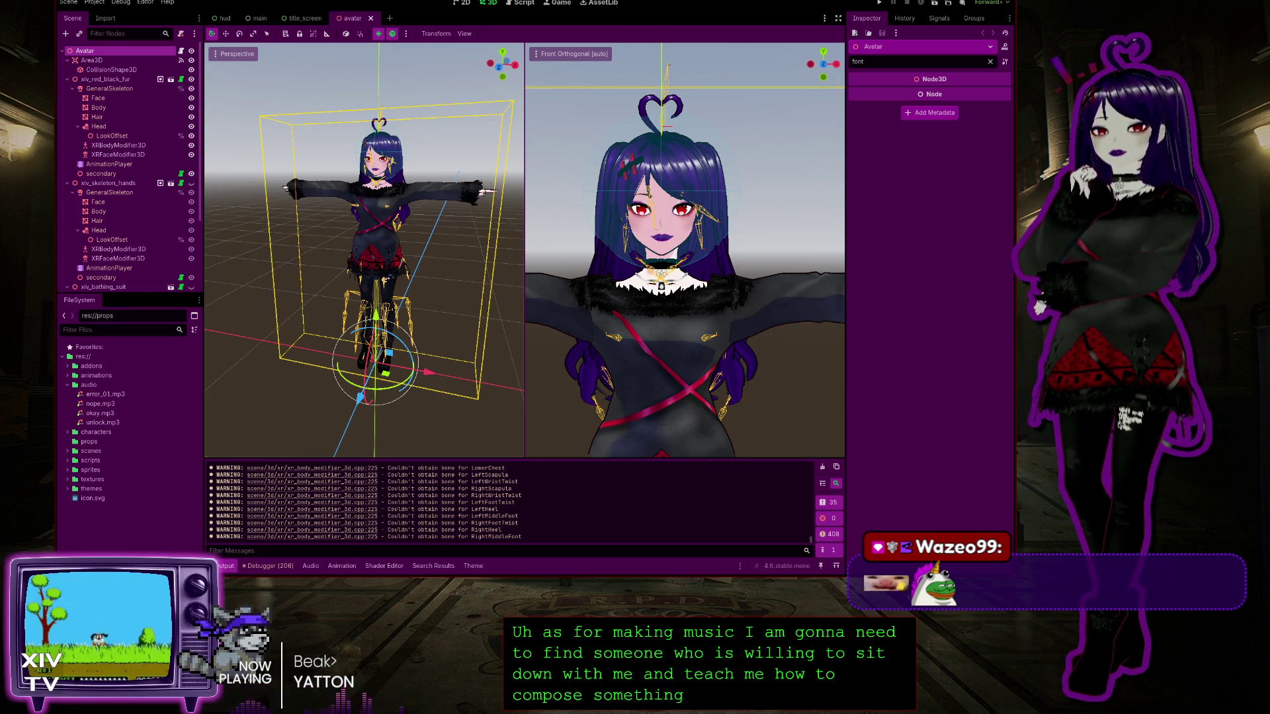
{"action": "key", "text": "alt+Tab"}
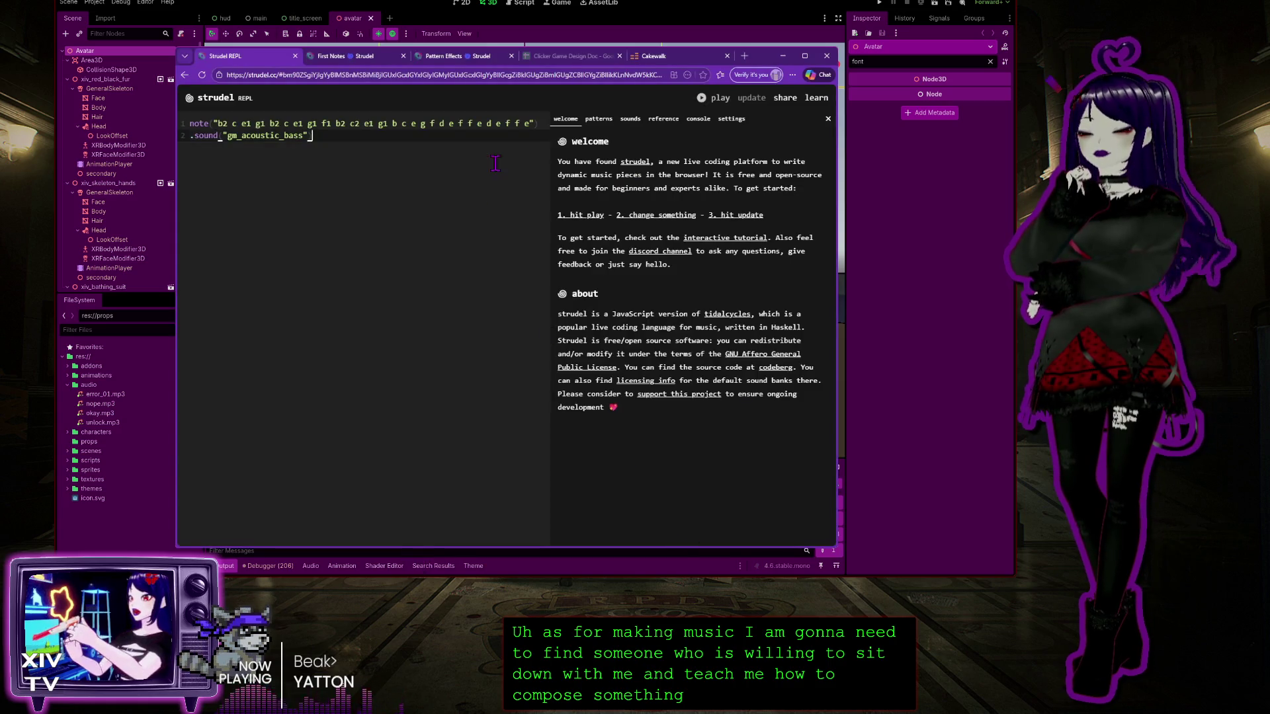
Switch to the Cakewalk tab and scroll through its features and workflow sections
{"action": "left_click", "coordinate": [653, 56]}
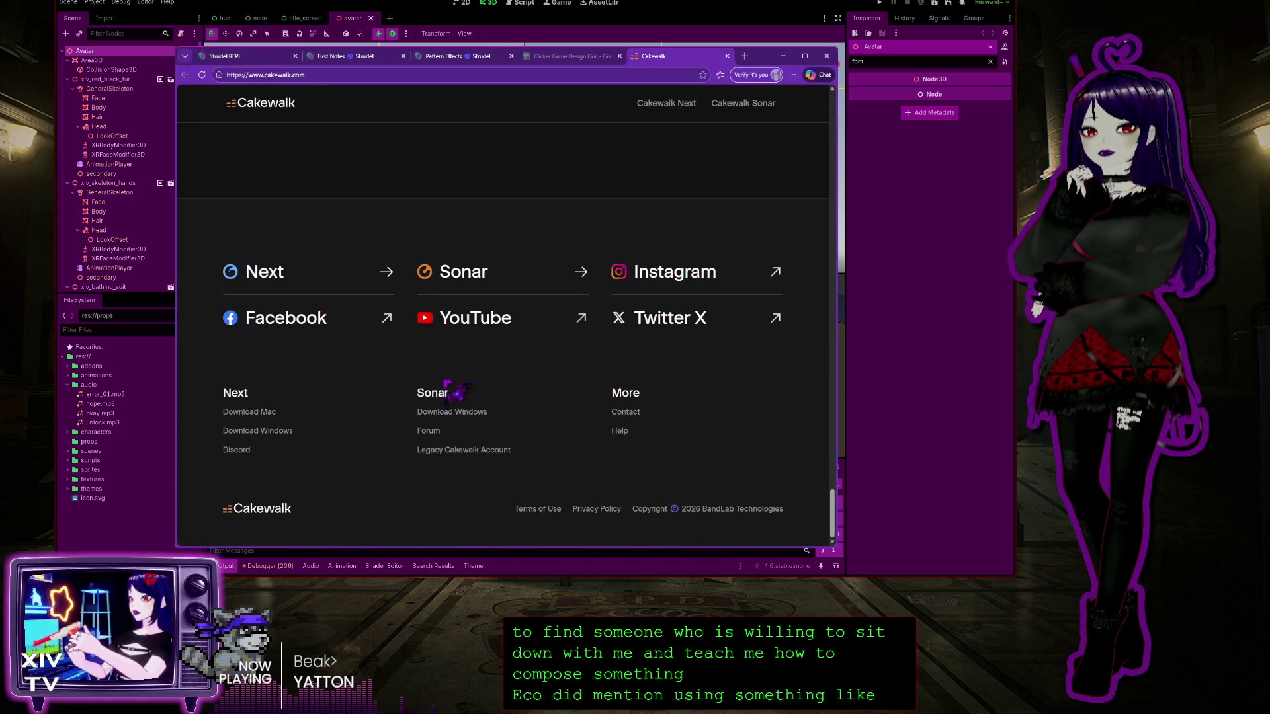
{"action": "scroll", "coordinate": [463, 394], "scroll_direction": "up", "scroll_amount": 5}
{"action": "scroll", "coordinate": [521, 293], "scroll_direction": "up", "scroll_amount": 15}
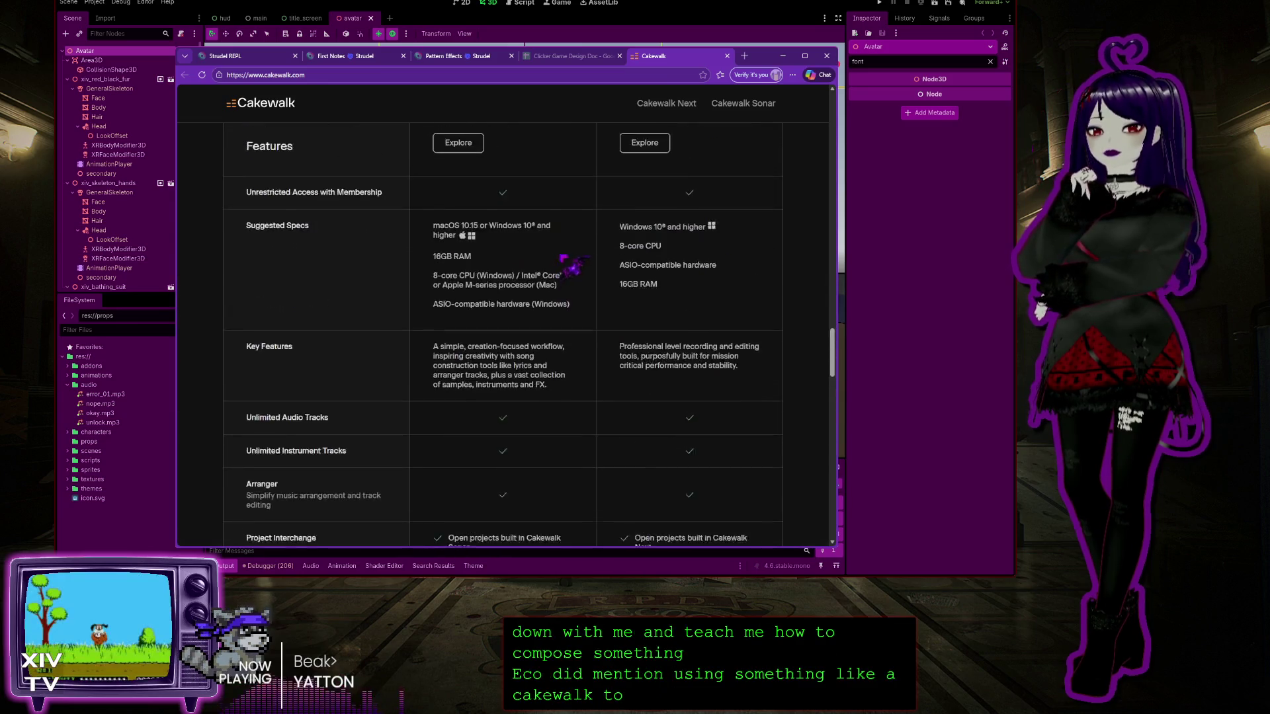
{"action": "scroll", "coordinate": [559, 238], "scroll_direction": "up", "scroll_amount": 5}
{"action": "scroll", "coordinate": [536, 198], "scroll_direction": "down", "scroll_amount": 3}
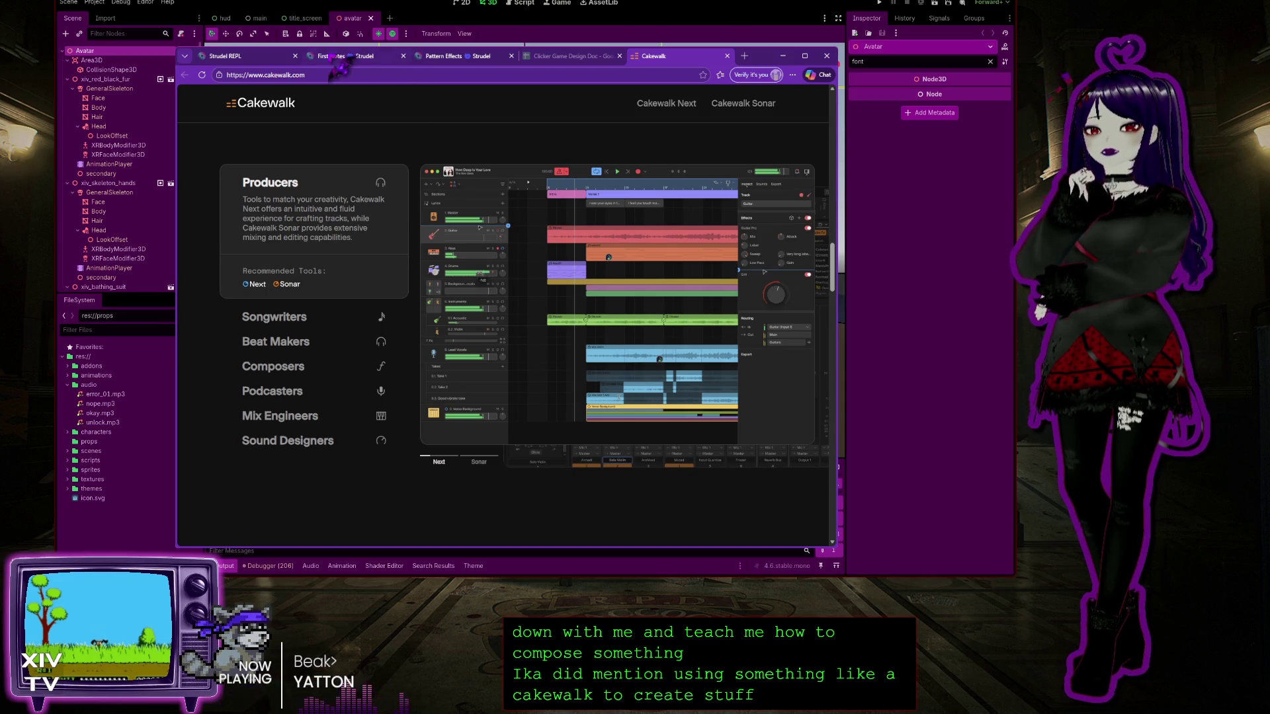
Look at the First Notes docs and the REPL, then open Pattern Effects
{"action": "left_click", "coordinate": [362, 57]}
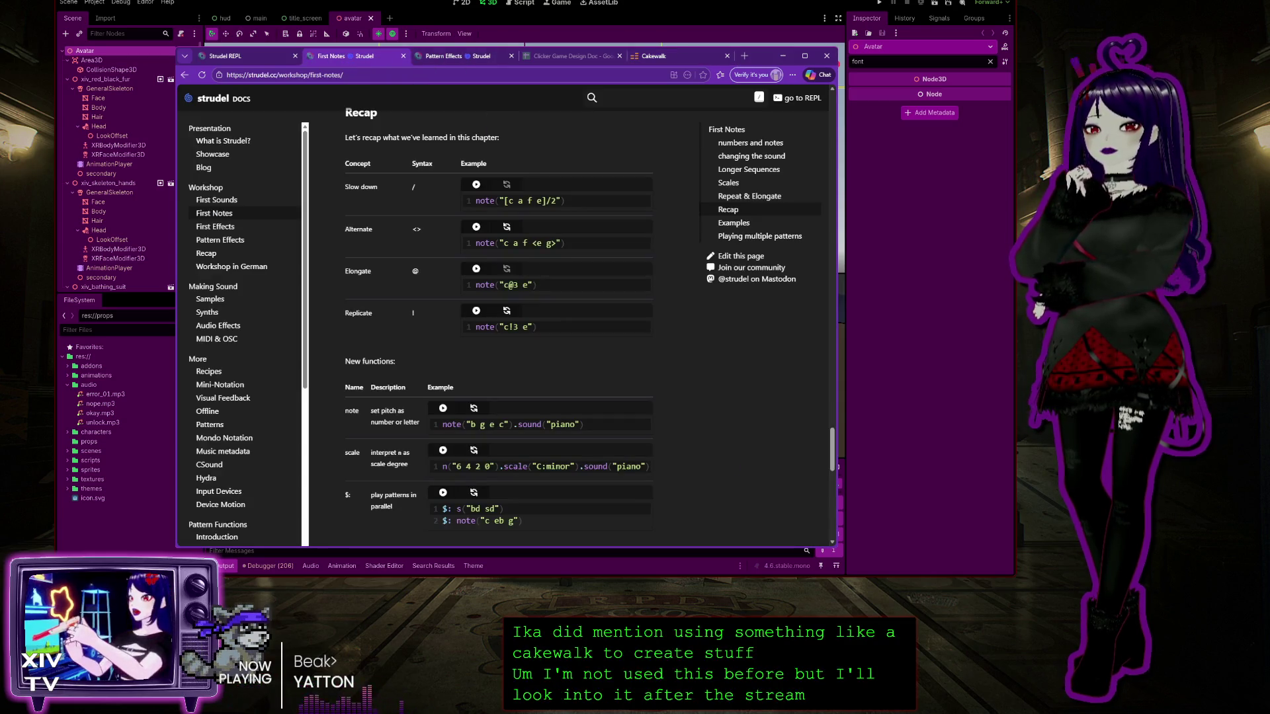
{"action": "left_click", "coordinate": [229, 56]}
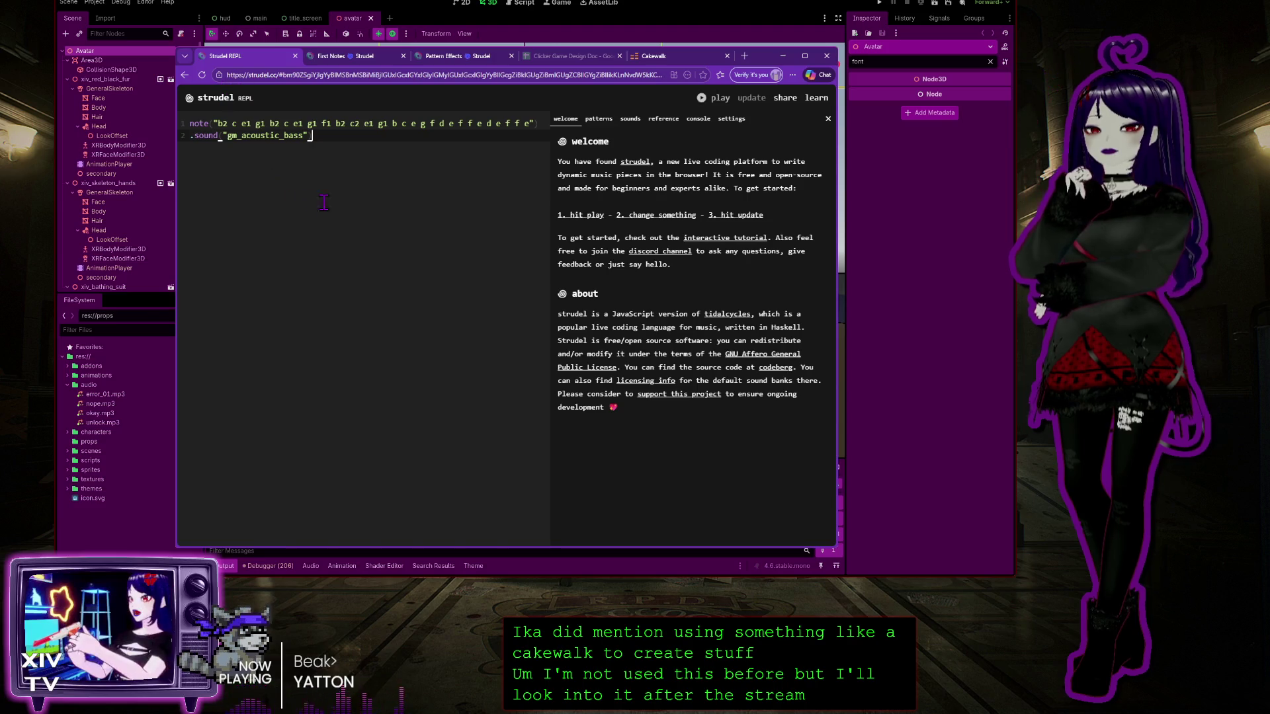
{"action": "left_click", "coordinate": [463, 57]}
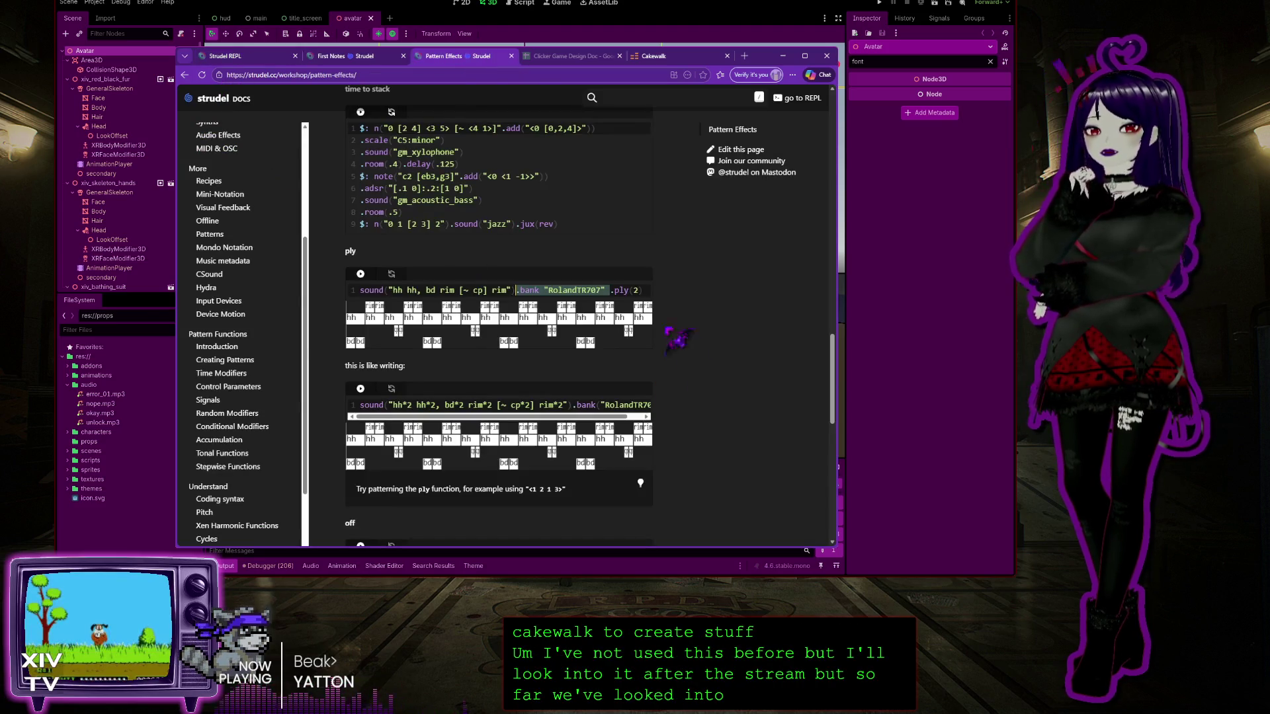
{"action": "scroll", "coordinate": [628, 311], "scroll_direction": "up", "scroll_amount": 3}
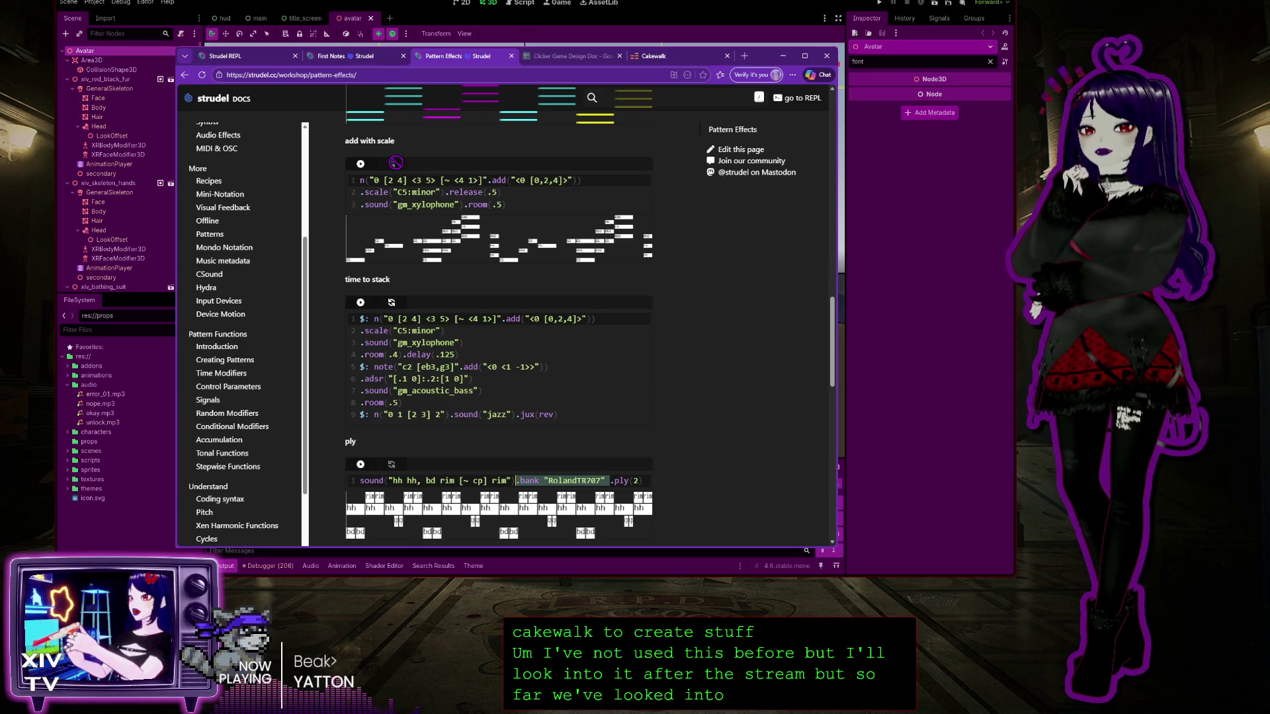
Play and stop the 'time to stack' example, then return to the REPL
{"action": "left_click", "coordinate": [360, 303]}
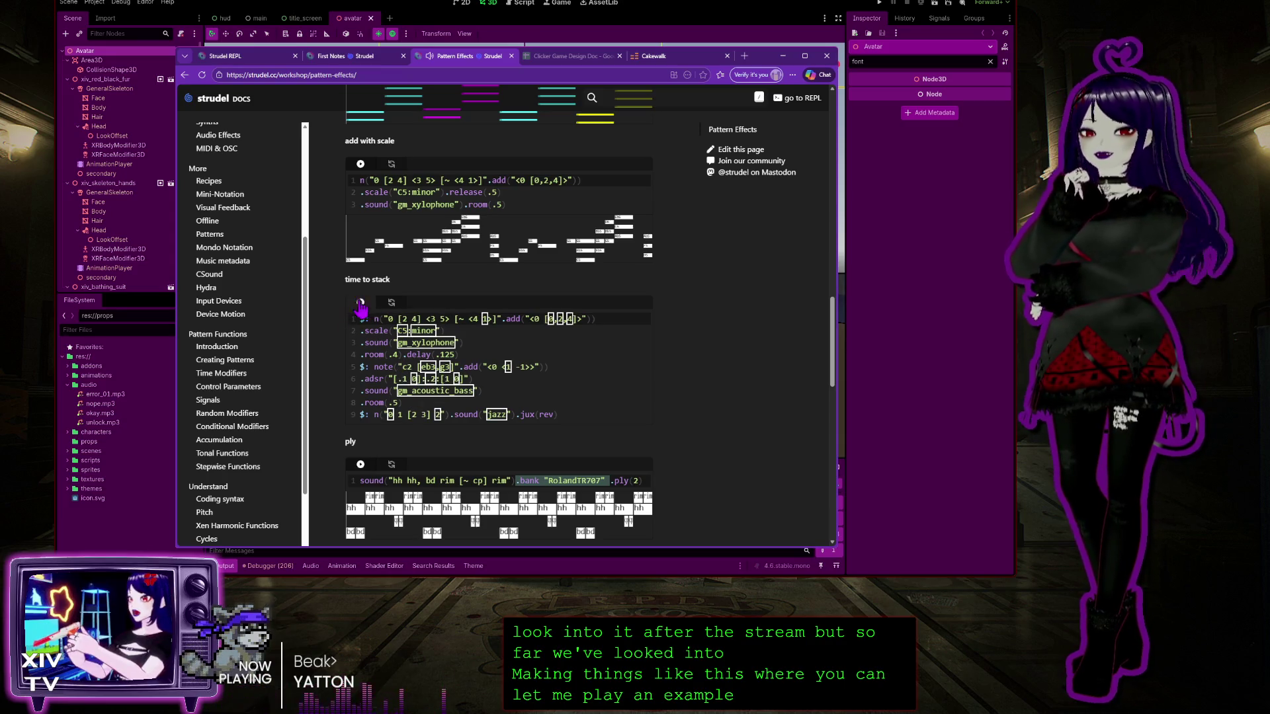
{"action": "left_click", "coordinate": [360, 302]}
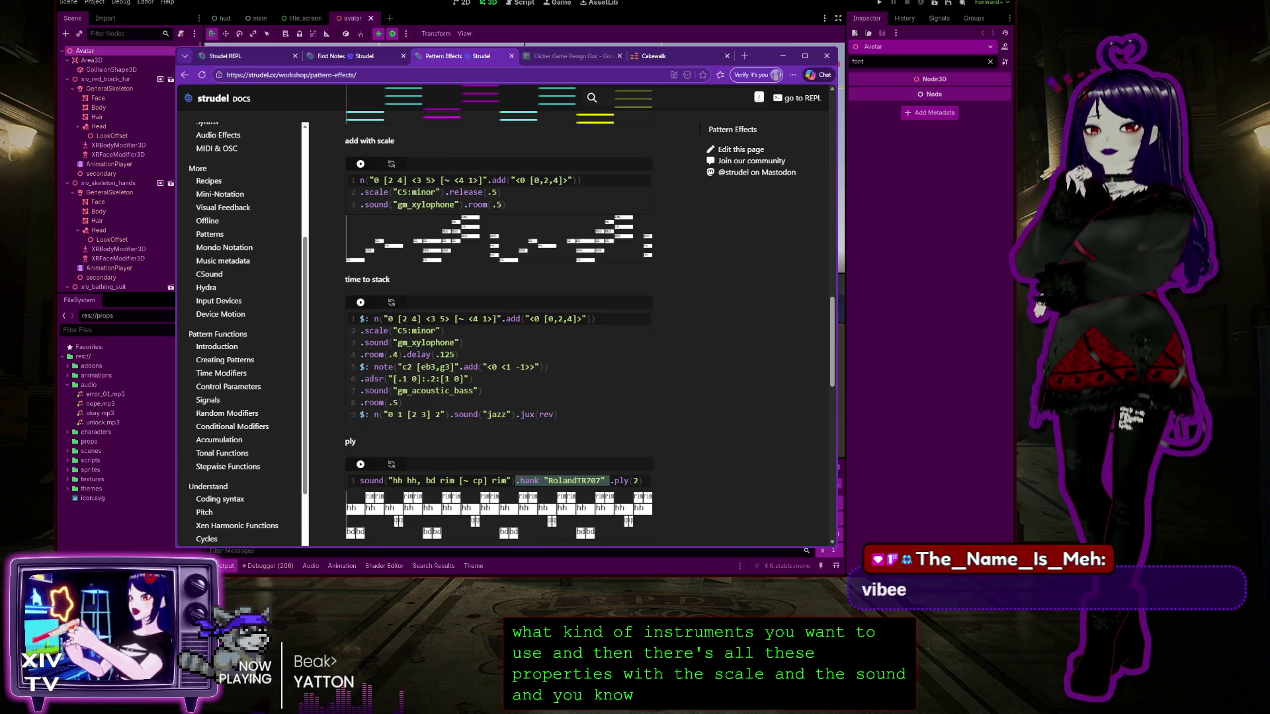
{"action": "left_click", "coordinate": [233, 56]}
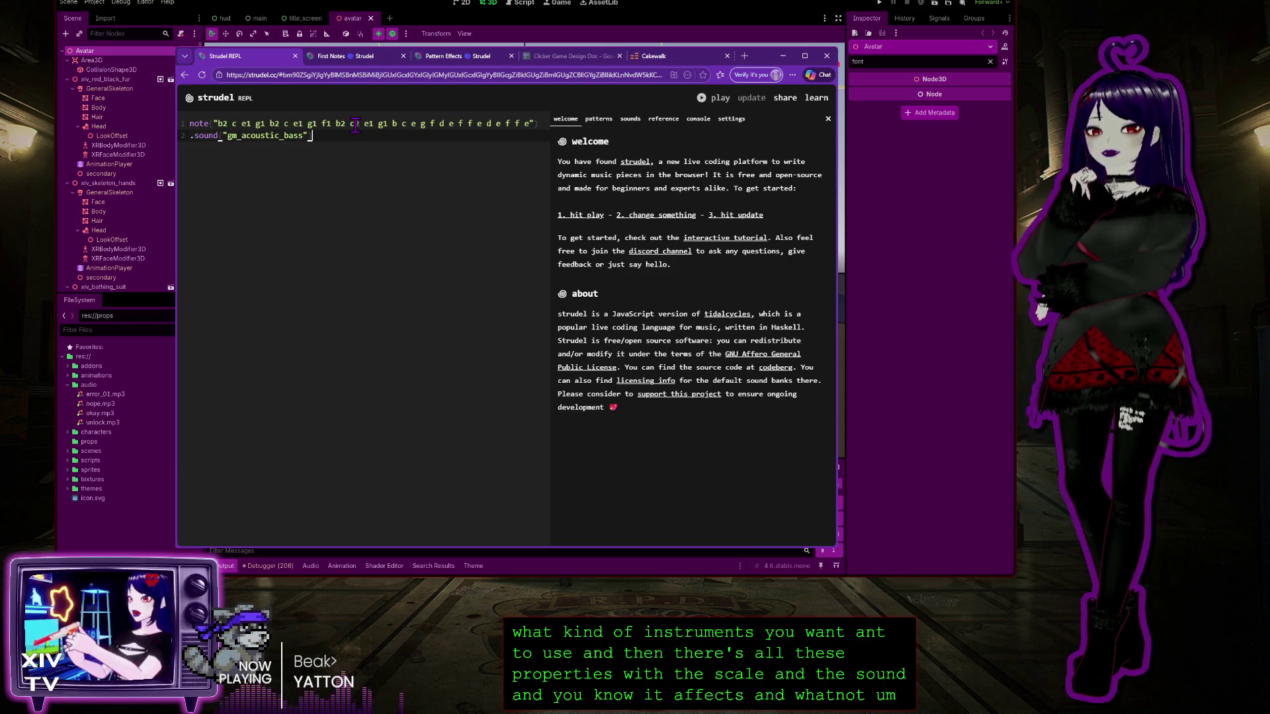
Delete the melody's trailing notes and test the shortened pattern
{"action": "left_click_drag", "start_coordinate": [533, 123], "coordinate": [414, 123]}
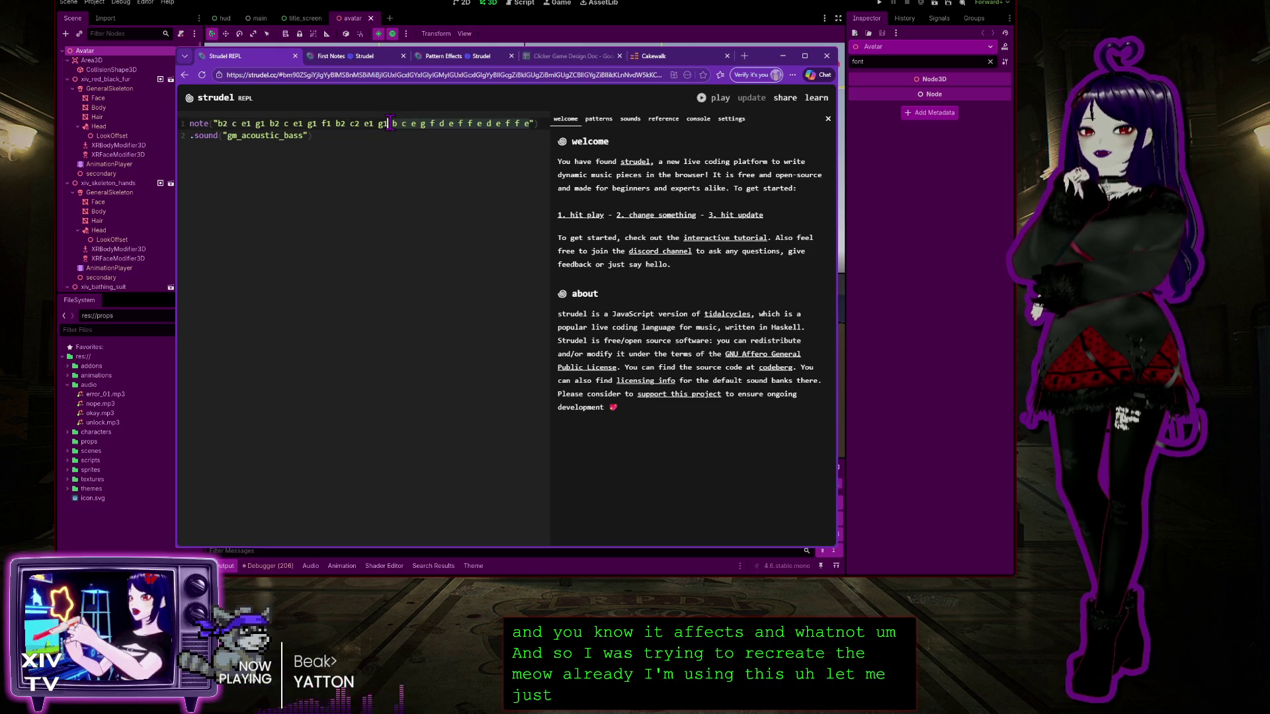
{"action": "key", "text": "BackSpace"}
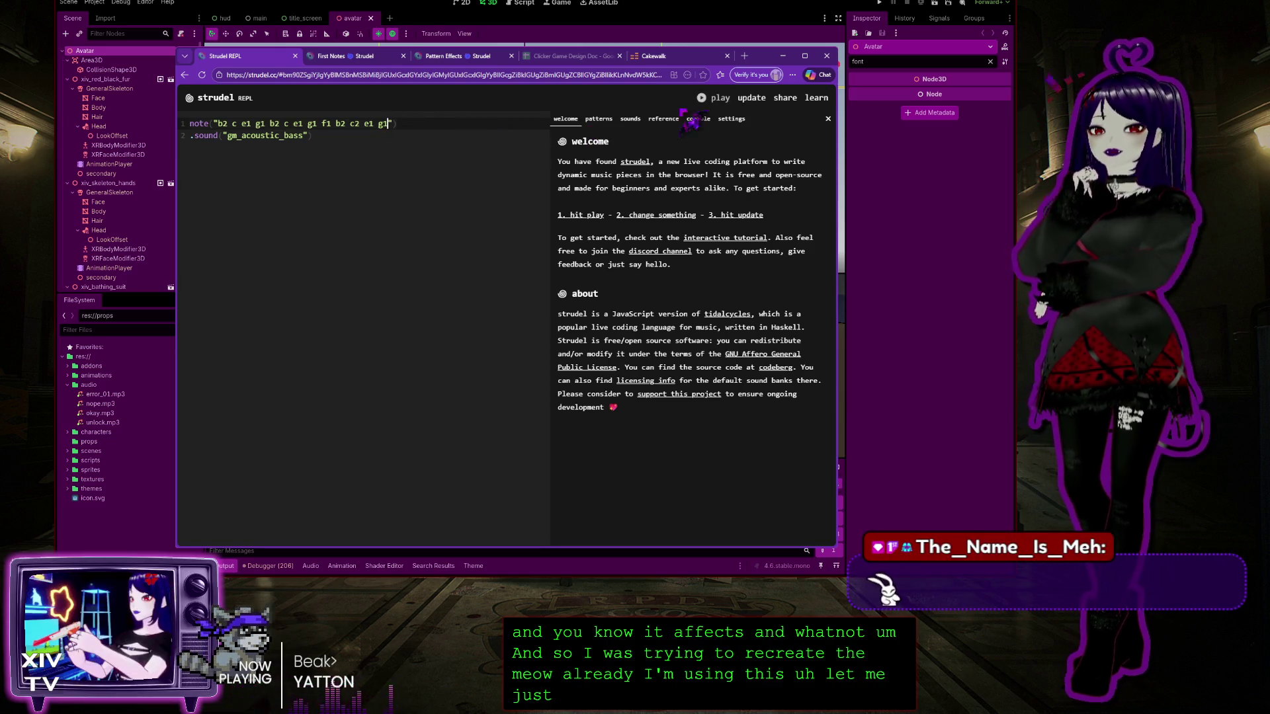
{"action": "left_click", "coordinate": [705, 103]}
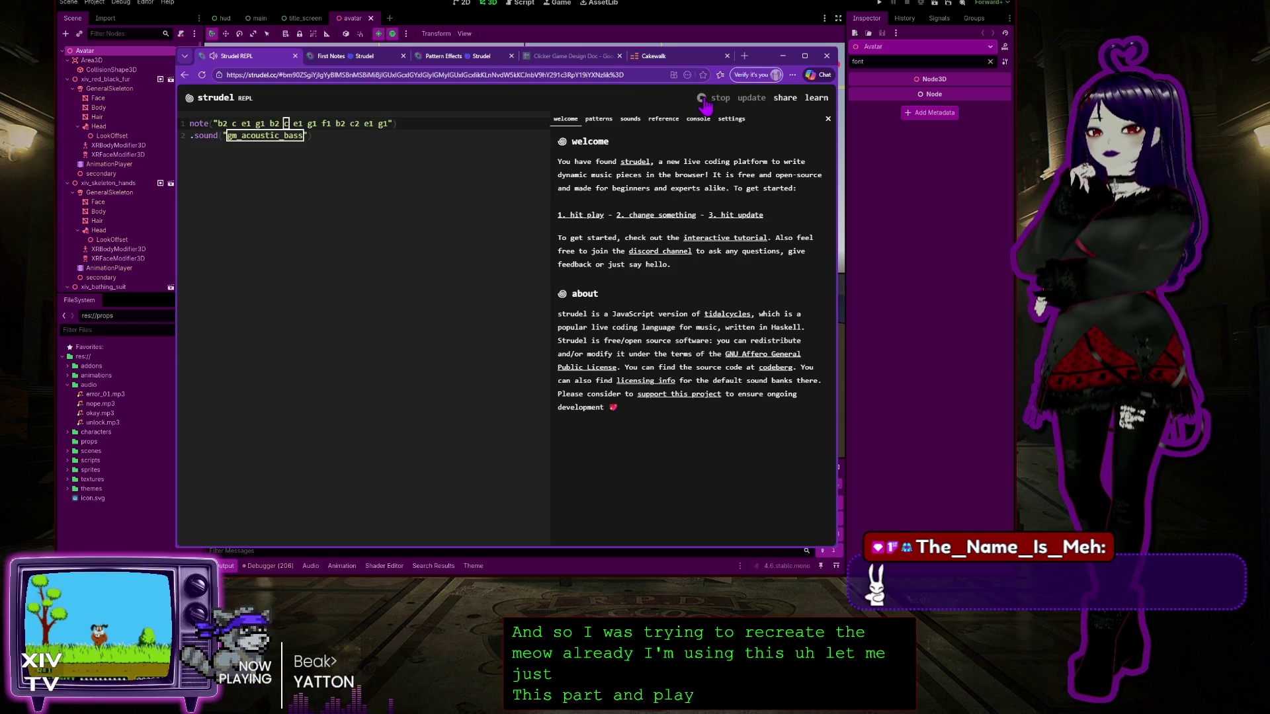
{"action": "left_click", "coordinate": [705, 103]}
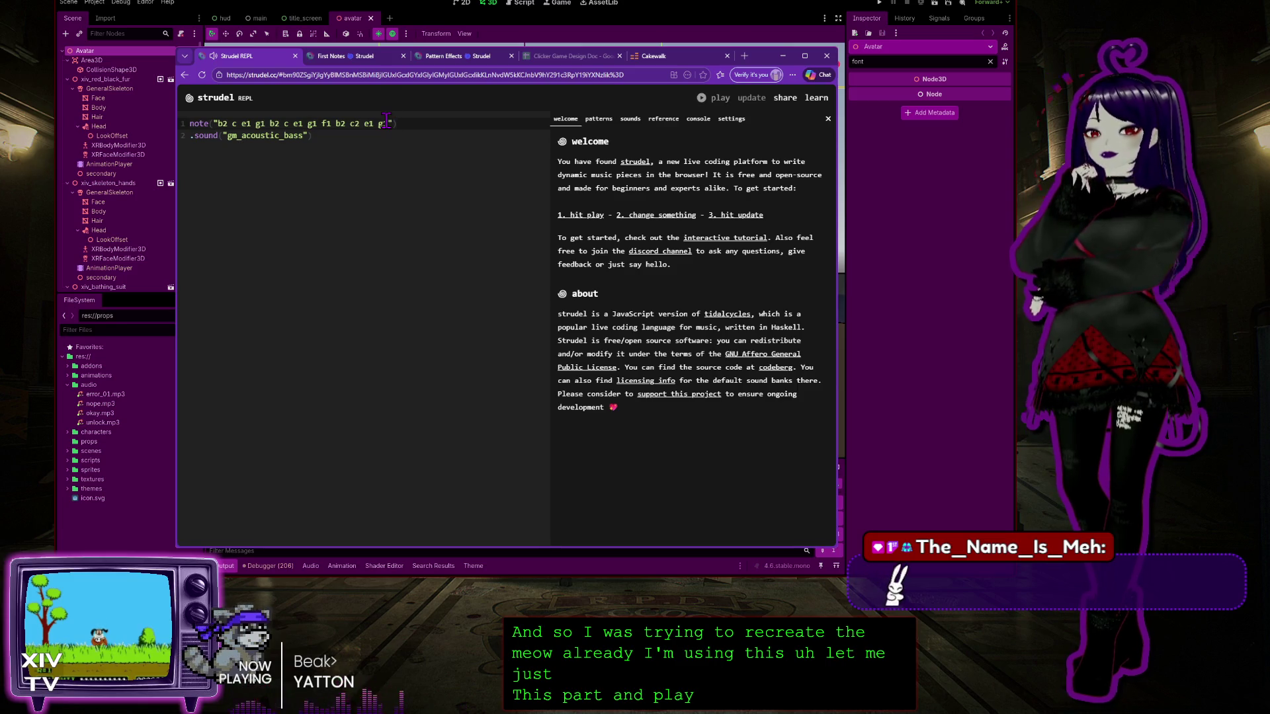
Cut the melody down to b2 c e1 g1, stop playback, and reopen the PICO-8 tab
{"action": "left_click_drag", "start_coordinate": [387, 123], "coordinate": [269, 123]}
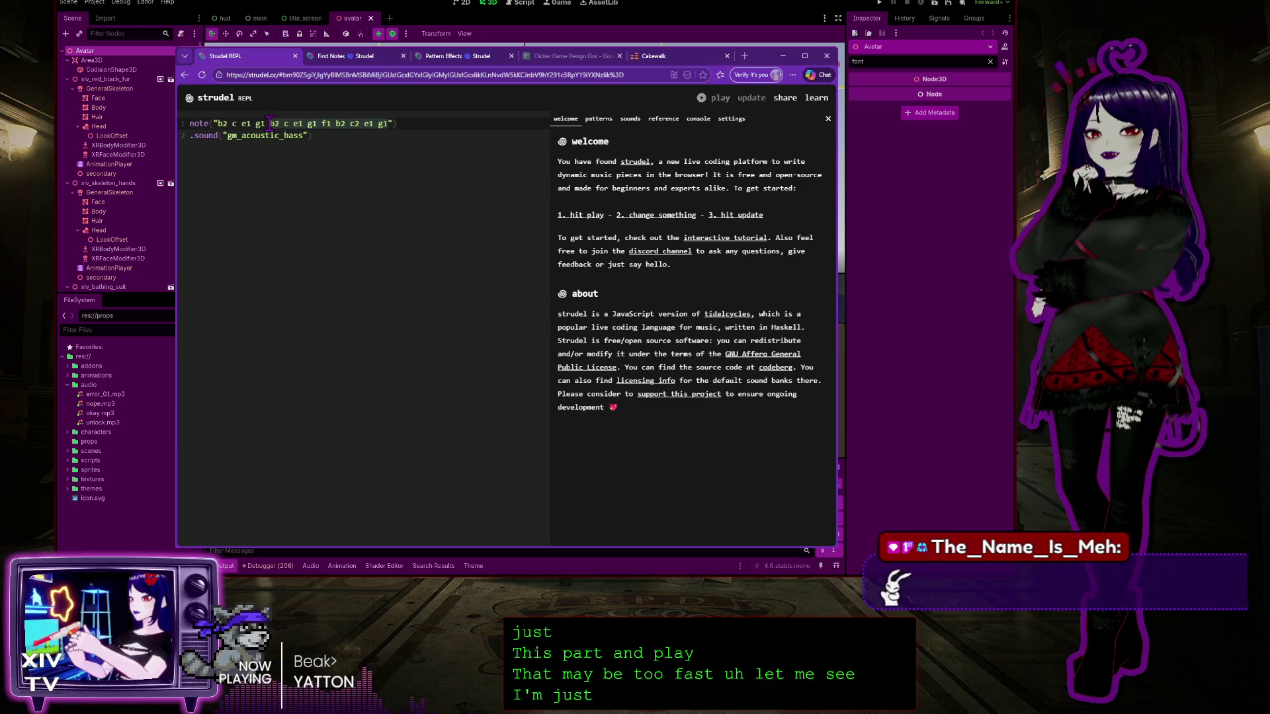
{"action": "key", "text": "BackSpace"}
{"action": "key", "text": "BackSpace"}
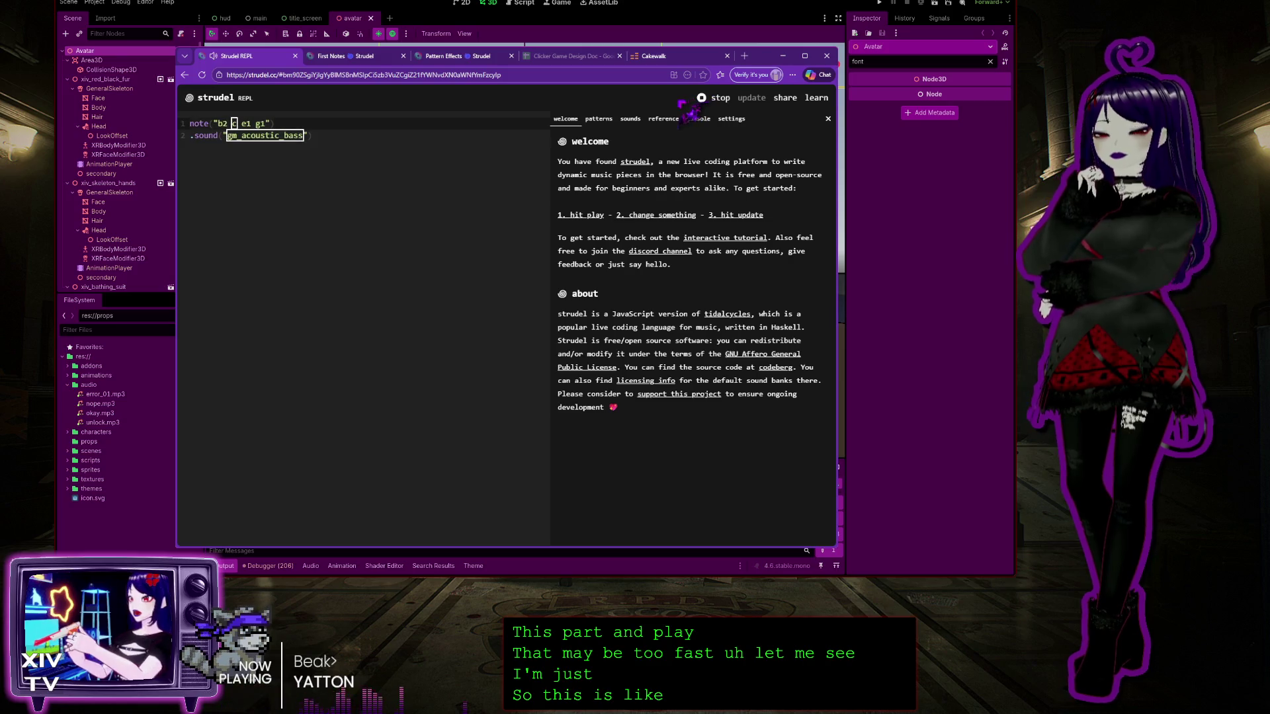
{"action": "left_click", "coordinate": [703, 99]}
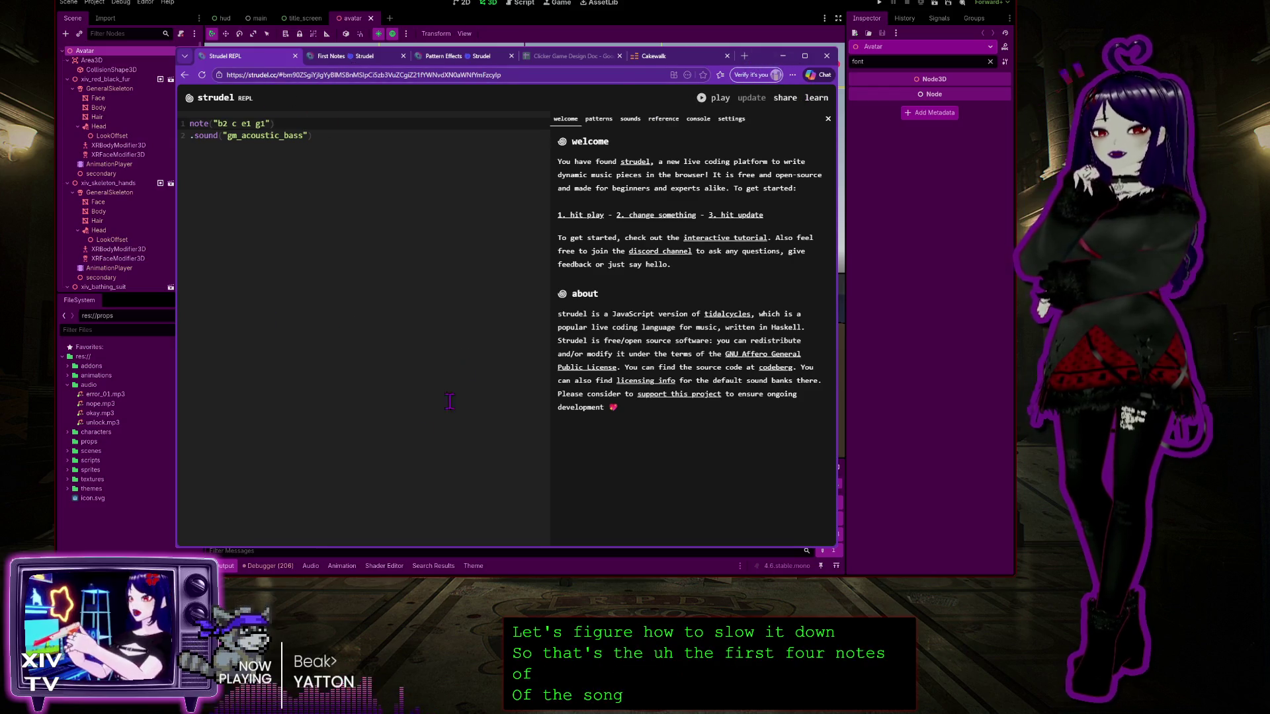
{"action": "left_click", "coordinate": [390, 202]}
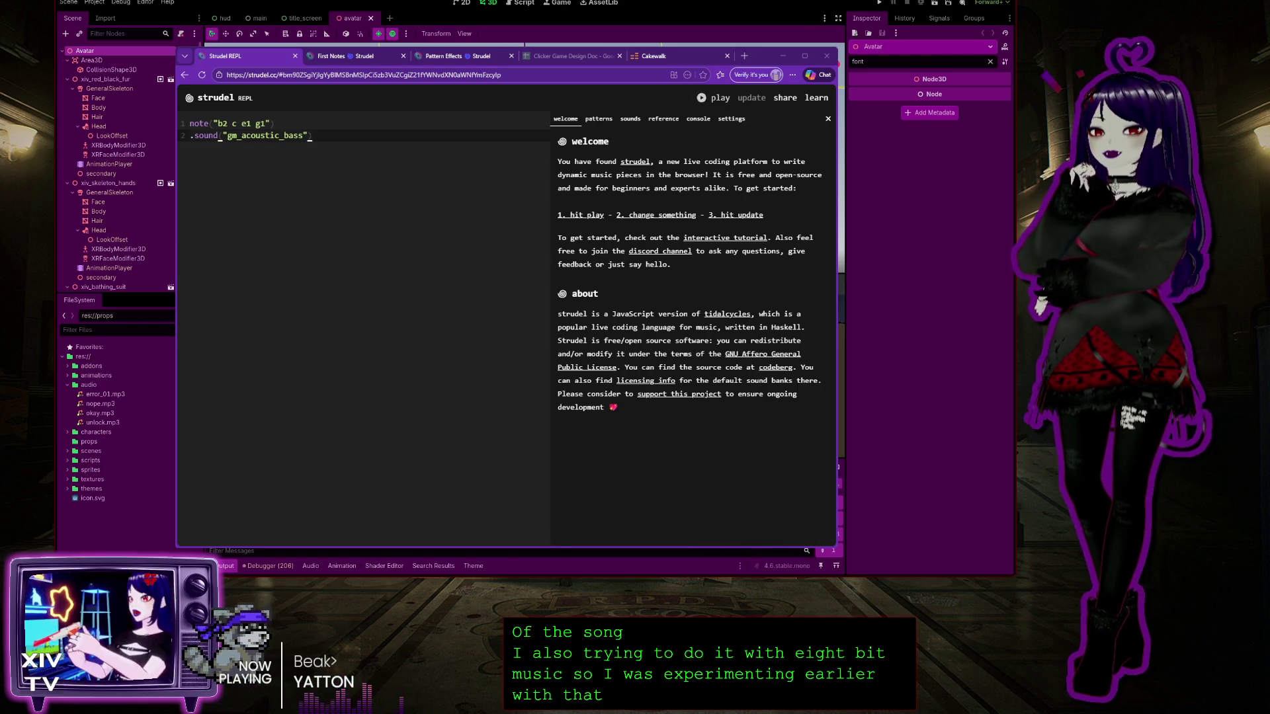
{"action": "key", "text": "ctrl+shift+t"}
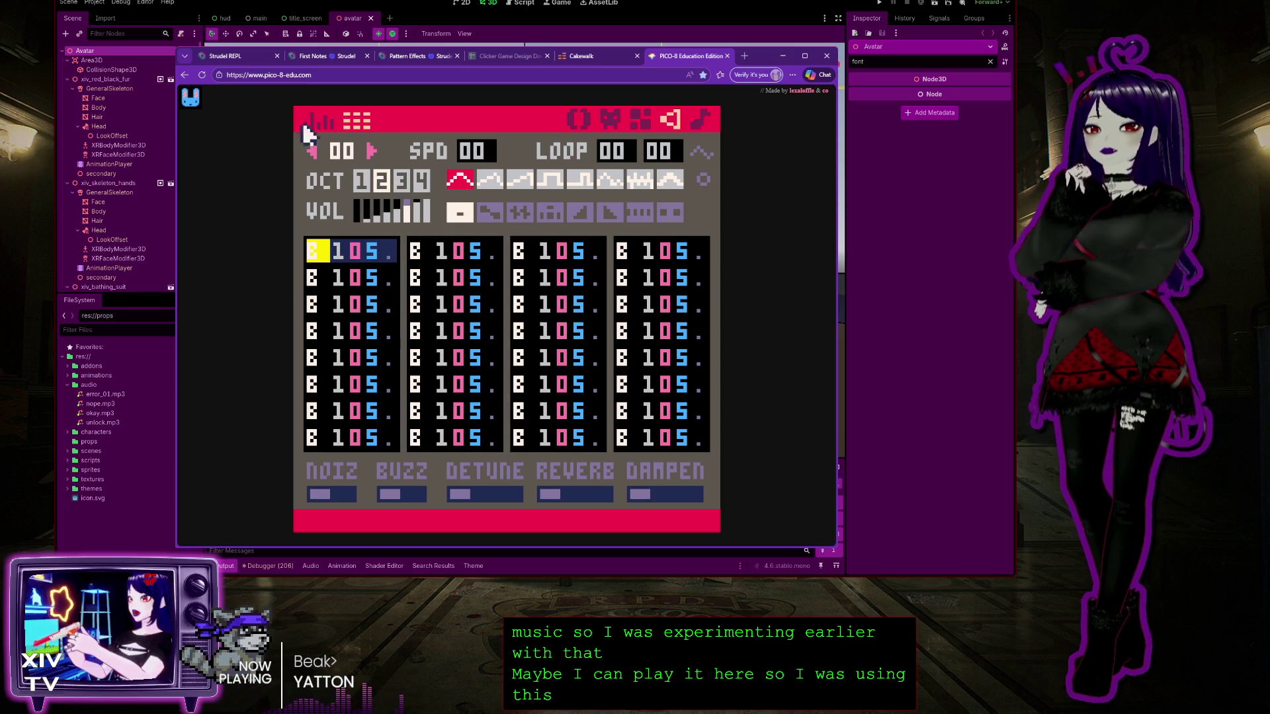
Switch the SFX editor to pitch graph view, step through SFX 00–22, then return to Strudel
{"action": "left_click", "coordinate": [322, 121]}
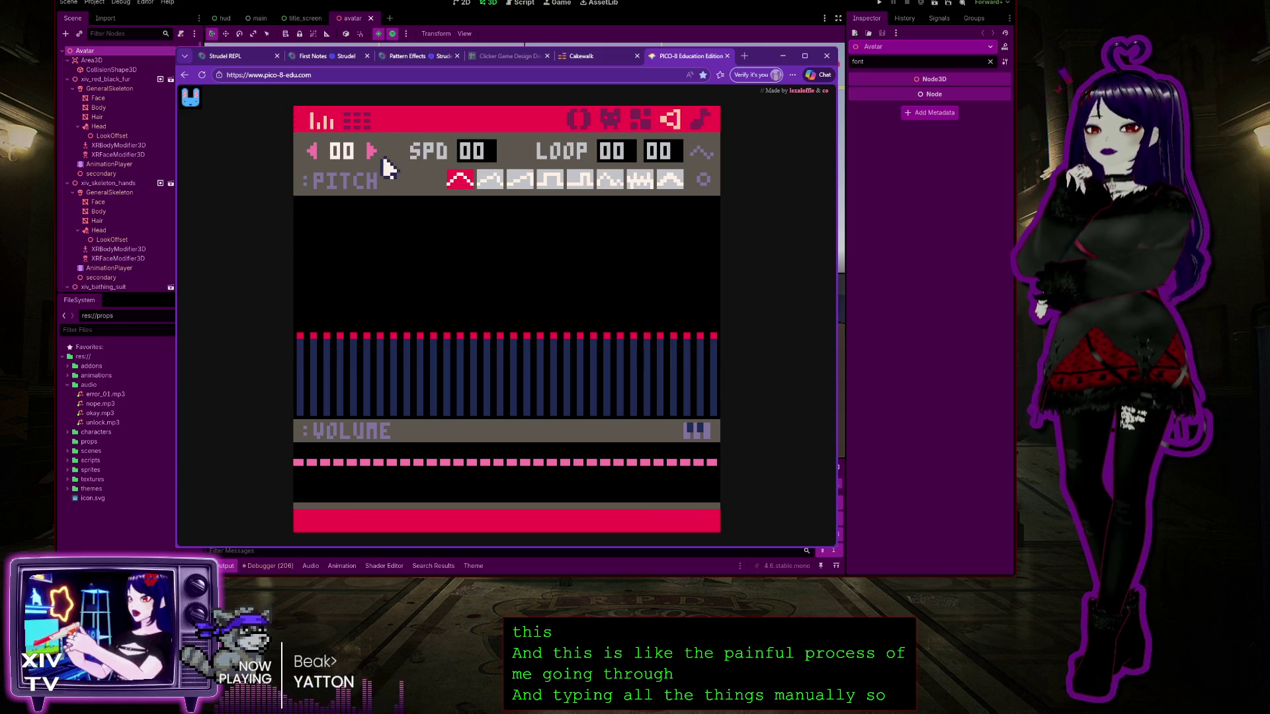
{"action": "left_click", "coordinate": [372, 152]}
{"action": "left_click", "coordinate": [372, 152]}
{"action": "left_click", "coordinate": [372, 152]}
{"action": "left_click", "coordinate": [373, 153]}
{"action": "left_click", "coordinate": [372, 152]}
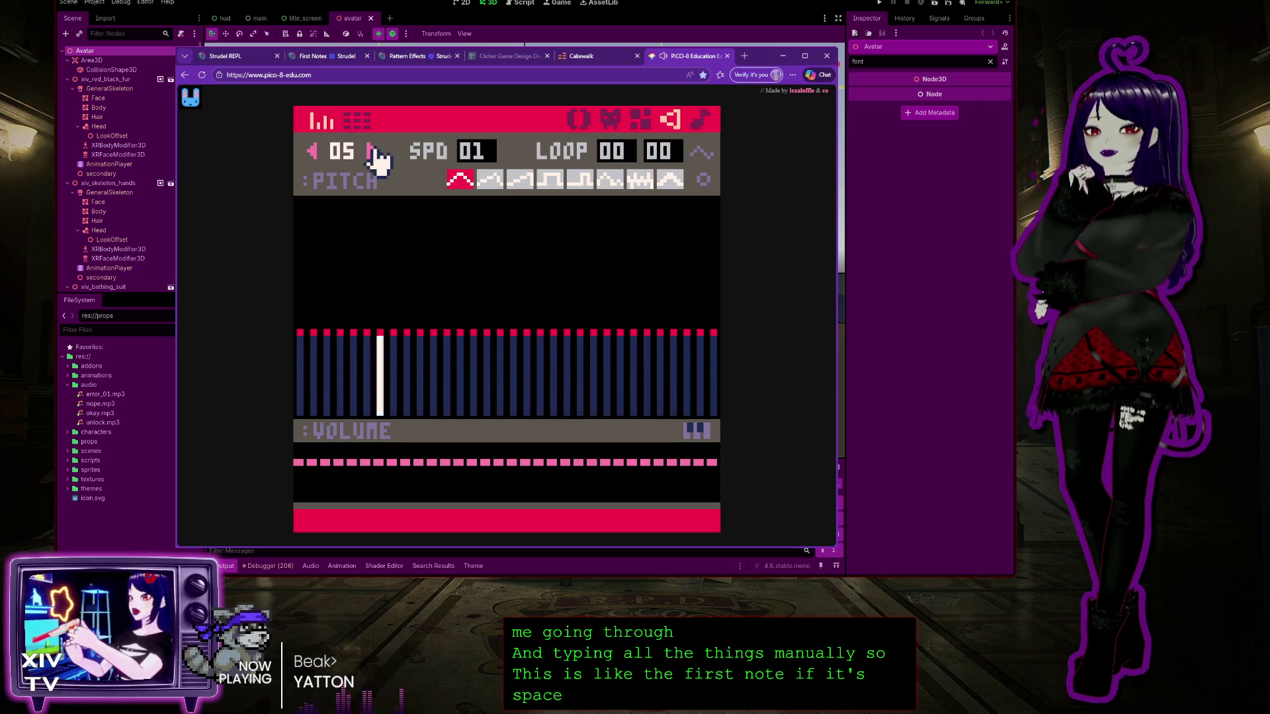
{"action": "left_click", "coordinate": [373, 153]}
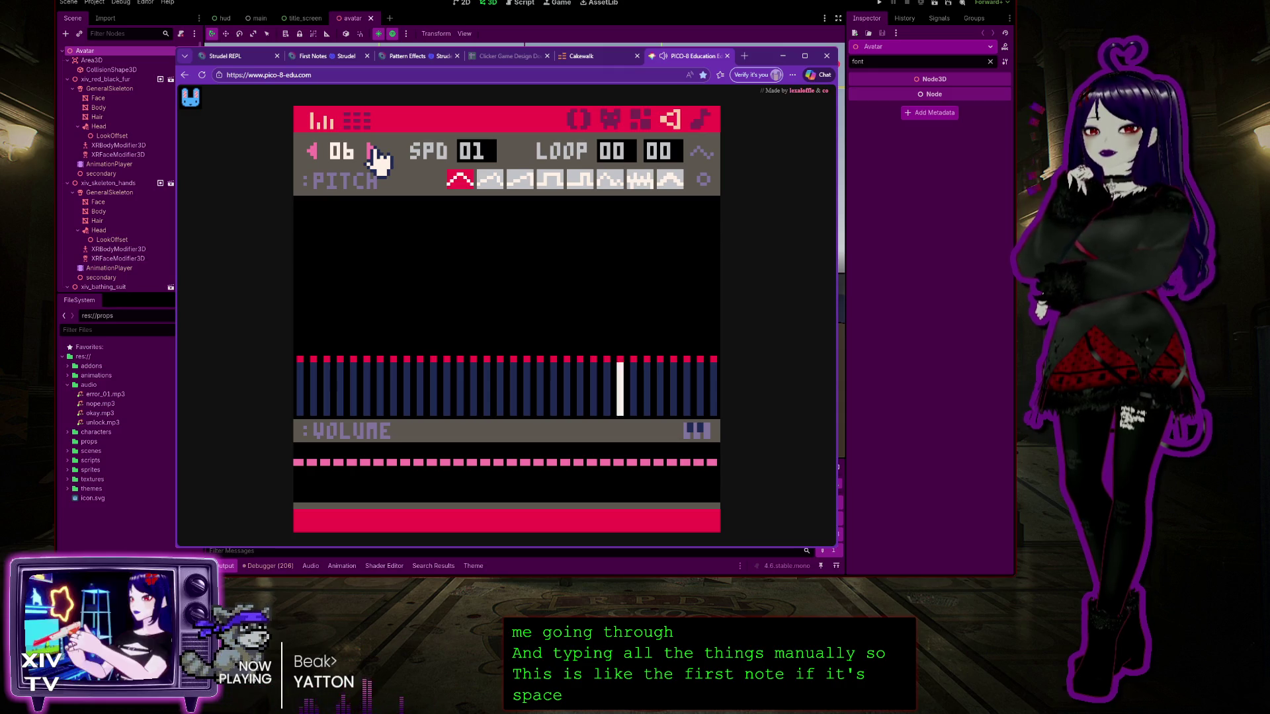
{"action": "left_click", "coordinate": [372, 153]}
{"action": "left_click", "coordinate": [373, 153]}
{"action": "left_click", "coordinate": [372, 153]}
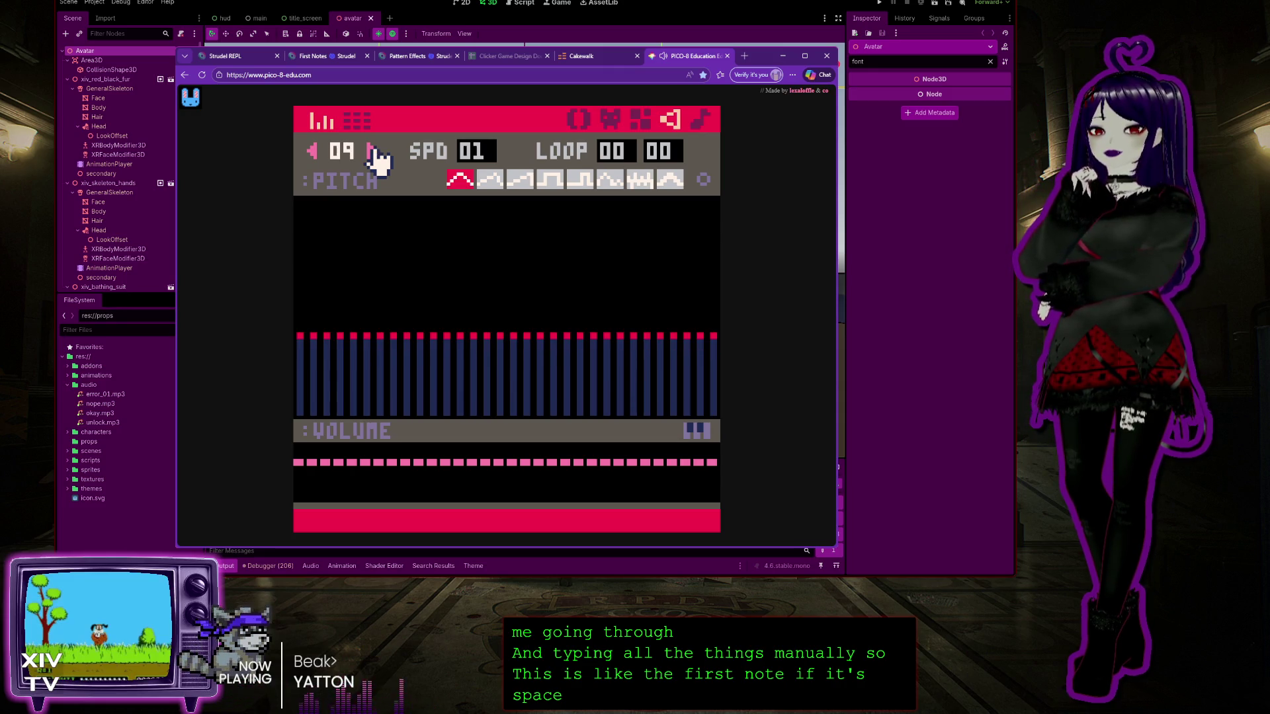
{"action": "left_click", "coordinate": [373, 153]}
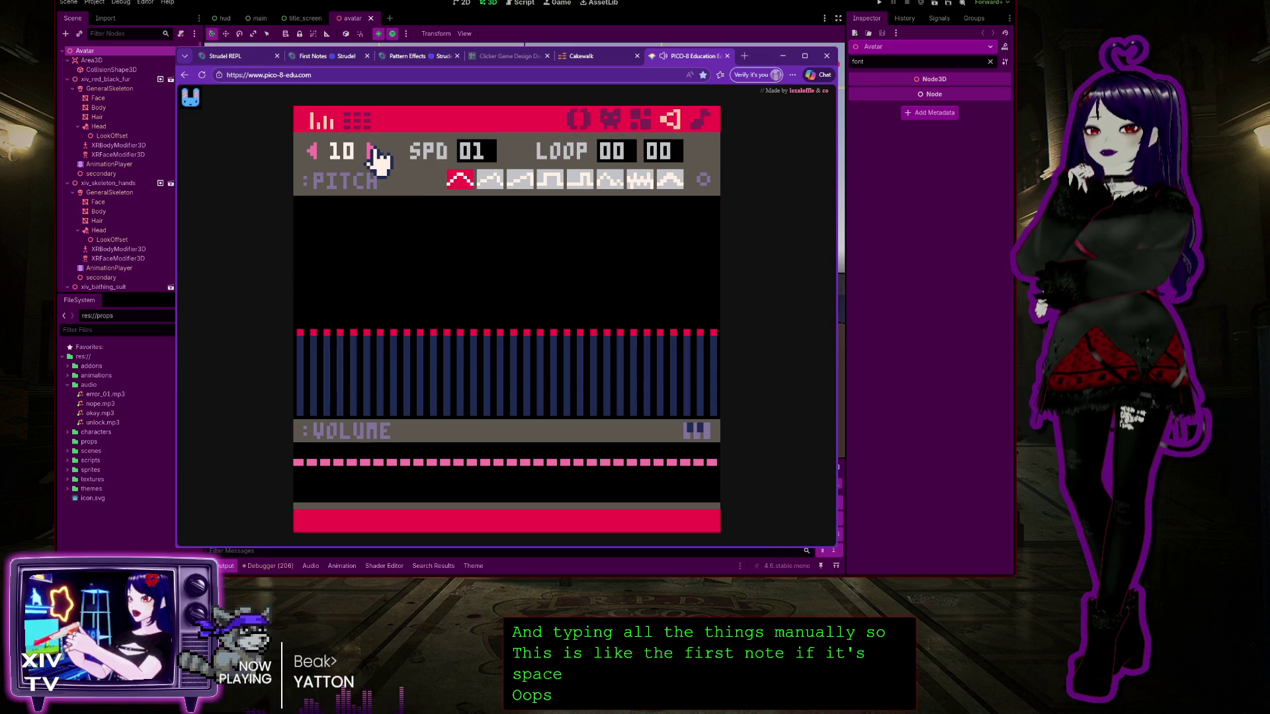
{"action": "left_click", "coordinate": [373, 153]}
{"action": "left_click", "coordinate": [373, 152]}
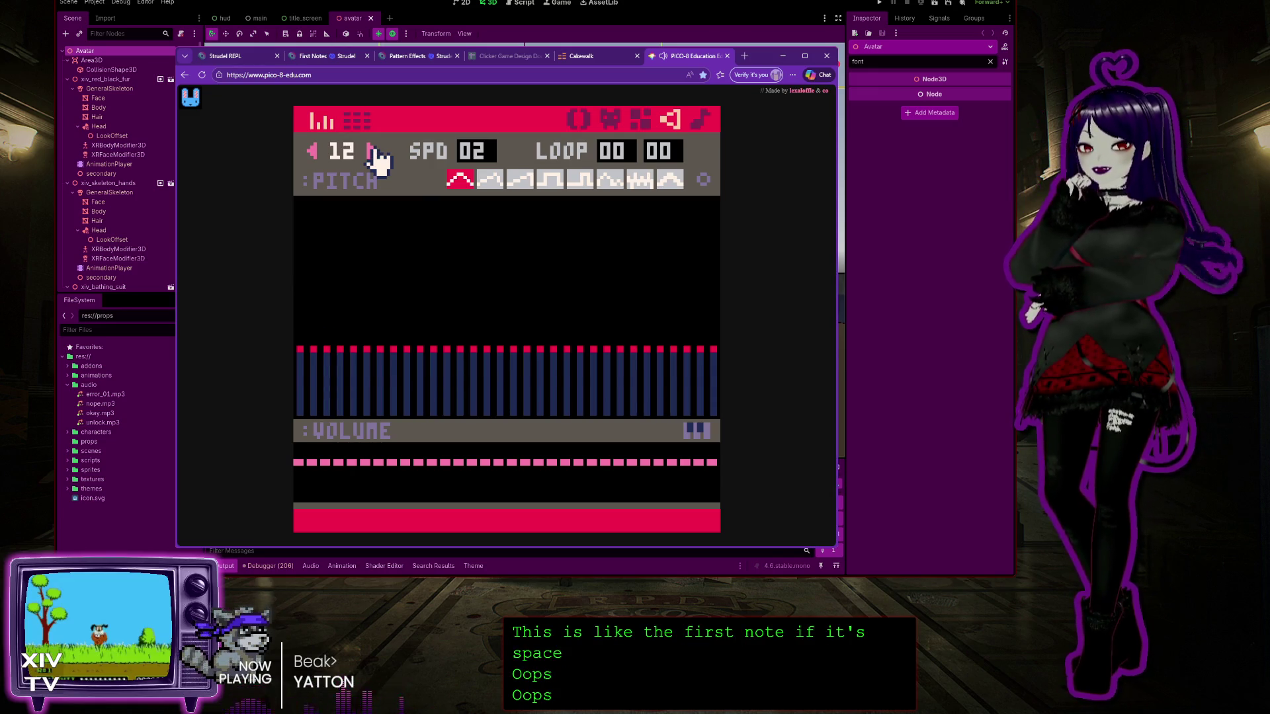
{"action": "left_click", "coordinate": [373, 153]}
{"action": "left_click", "coordinate": [372, 153]}
{"action": "left_click", "coordinate": [373, 153]}
{"action": "left_click", "coordinate": [373, 153]}
{"action": "left_click", "coordinate": [373, 153]}
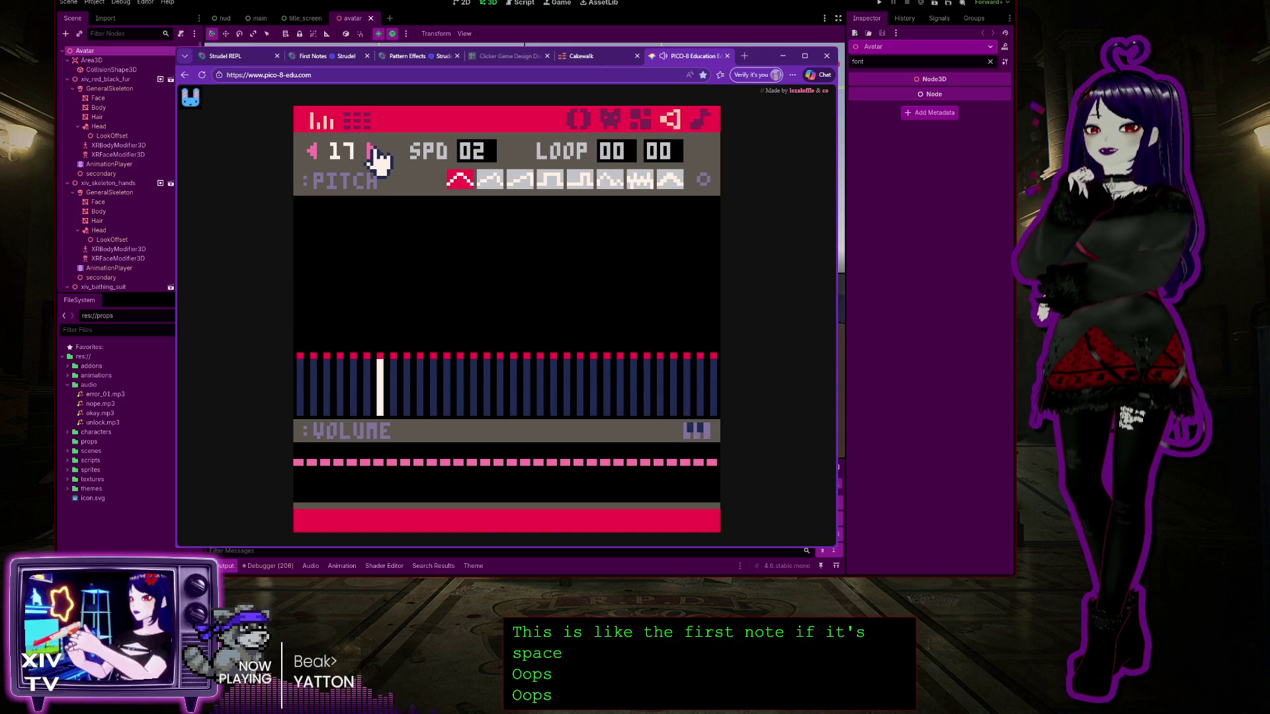
{"action": "left_click", "coordinate": [373, 153]}
{"action": "left_click", "coordinate": [372, 153]}
{"action": "left_click", "coordinate": [372, 153]}
{"action": "left_click", "coordinate": [373, 153]}
{"action": "left_click", "coordinate": [373, 153]}
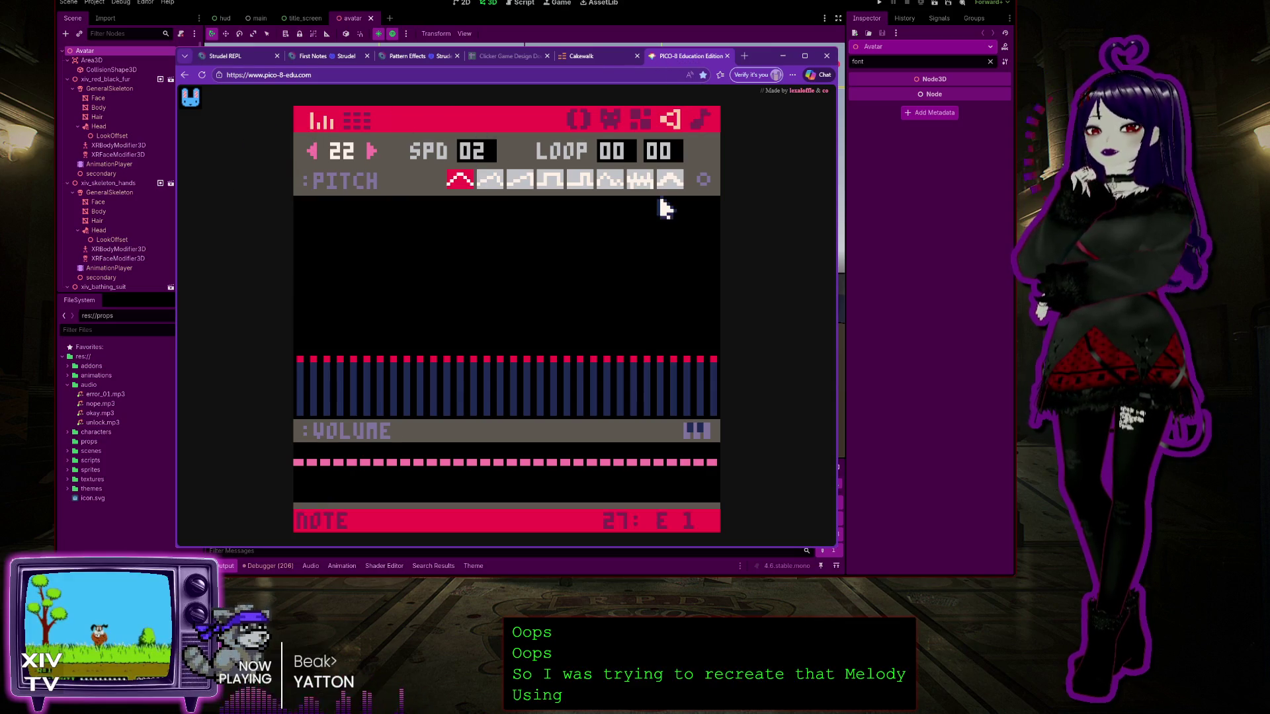
{"action": "left_click", "coordinate": [233, 57]}
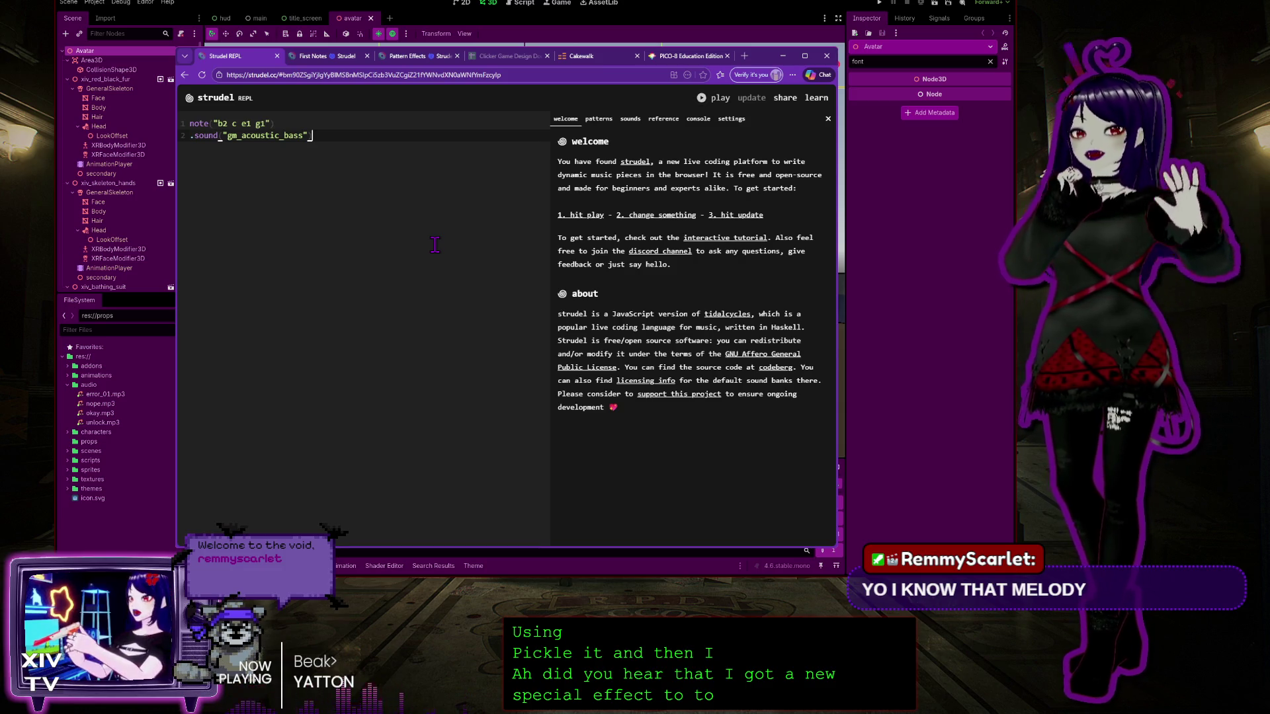
Play the b2 c e1 g1 bass pattern with Ctrl+Enter and minimize the browser
{"action": "key", "text": "ctrl+Return"}
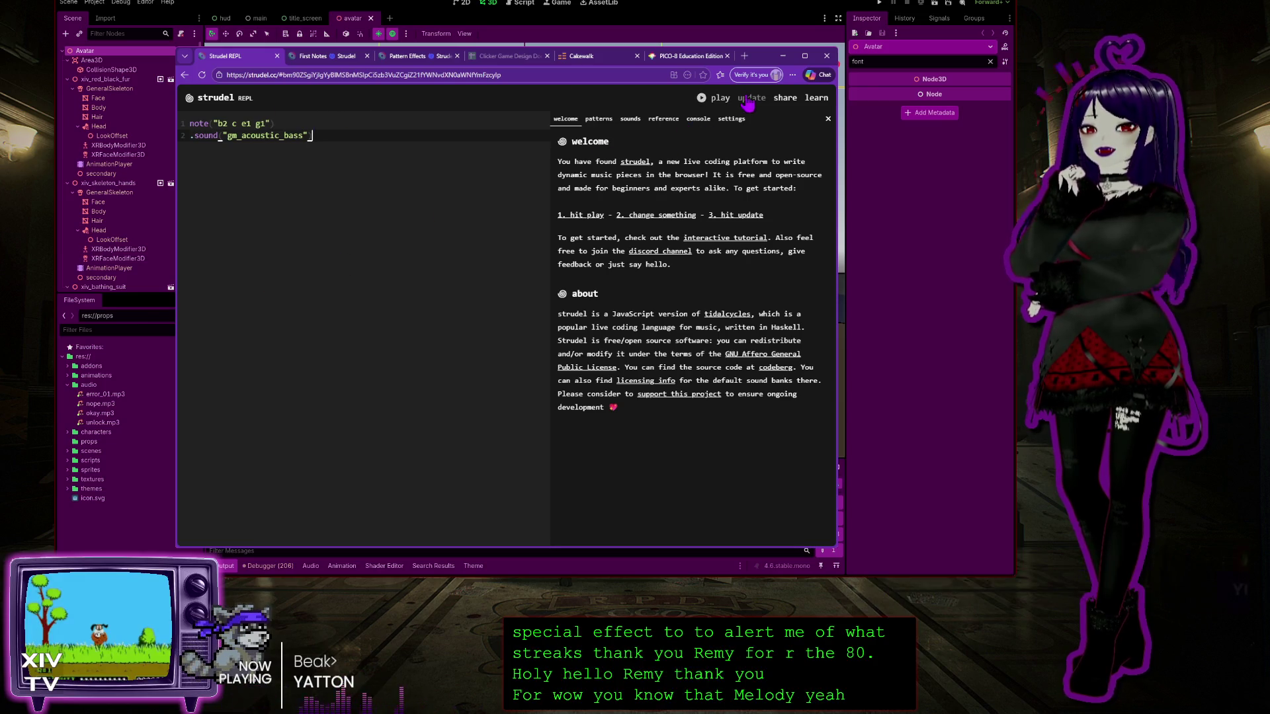
{"action": "left_click", "coordinate": [783, 56]}
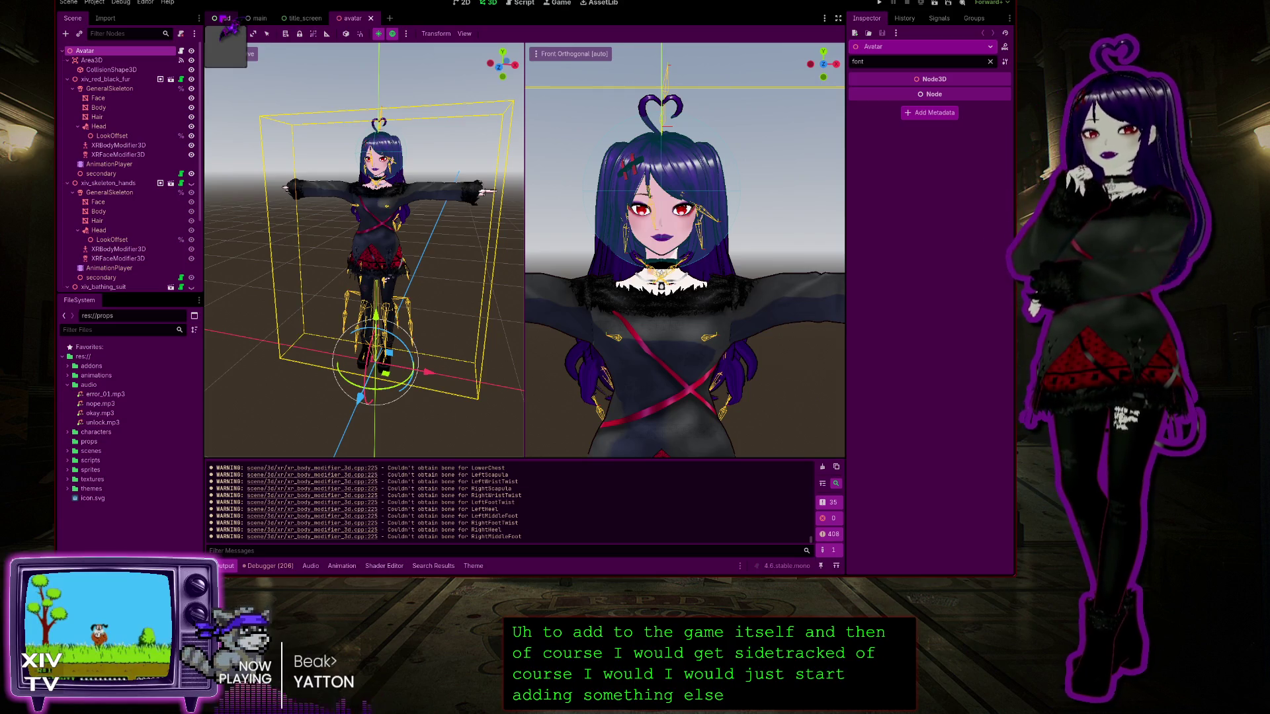
{"action": "left_click_drag", "start_coordinate": [226, 21], "coordinate": [225, 18]}
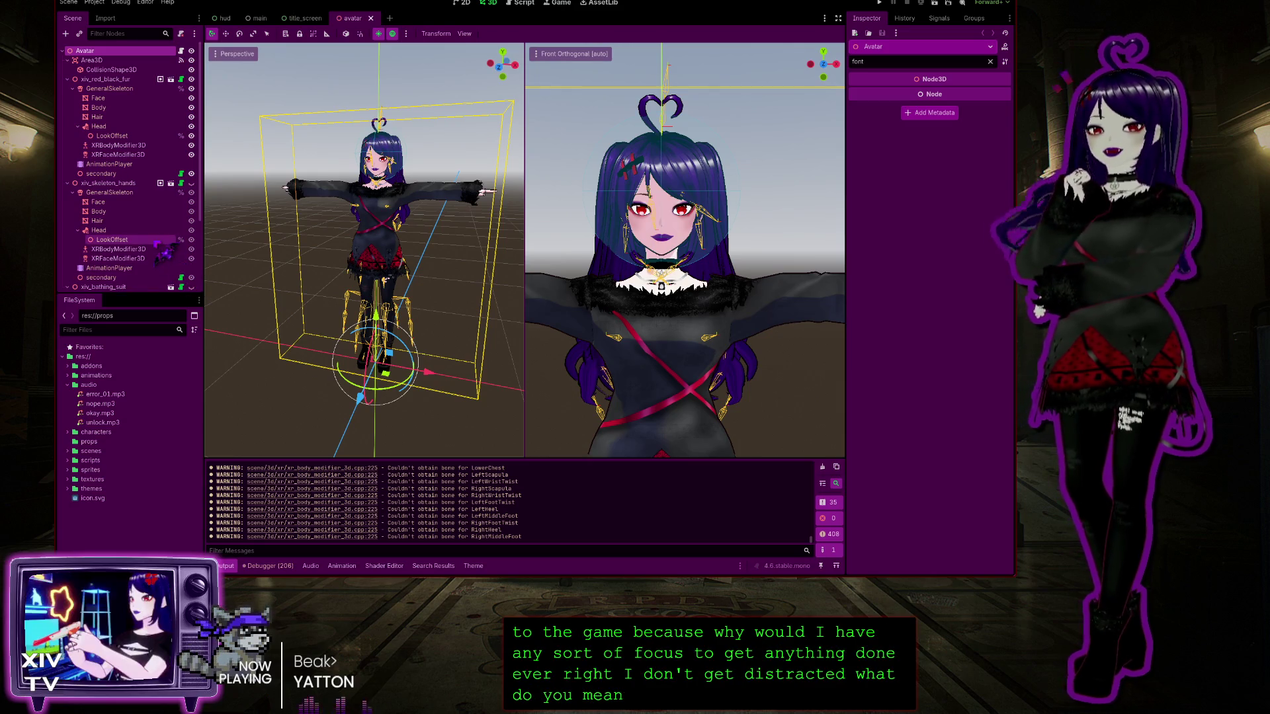
{"action": "scroll", "coordinate": [162, 251], "scroll_direction": "down", "scroll_amount": 3}
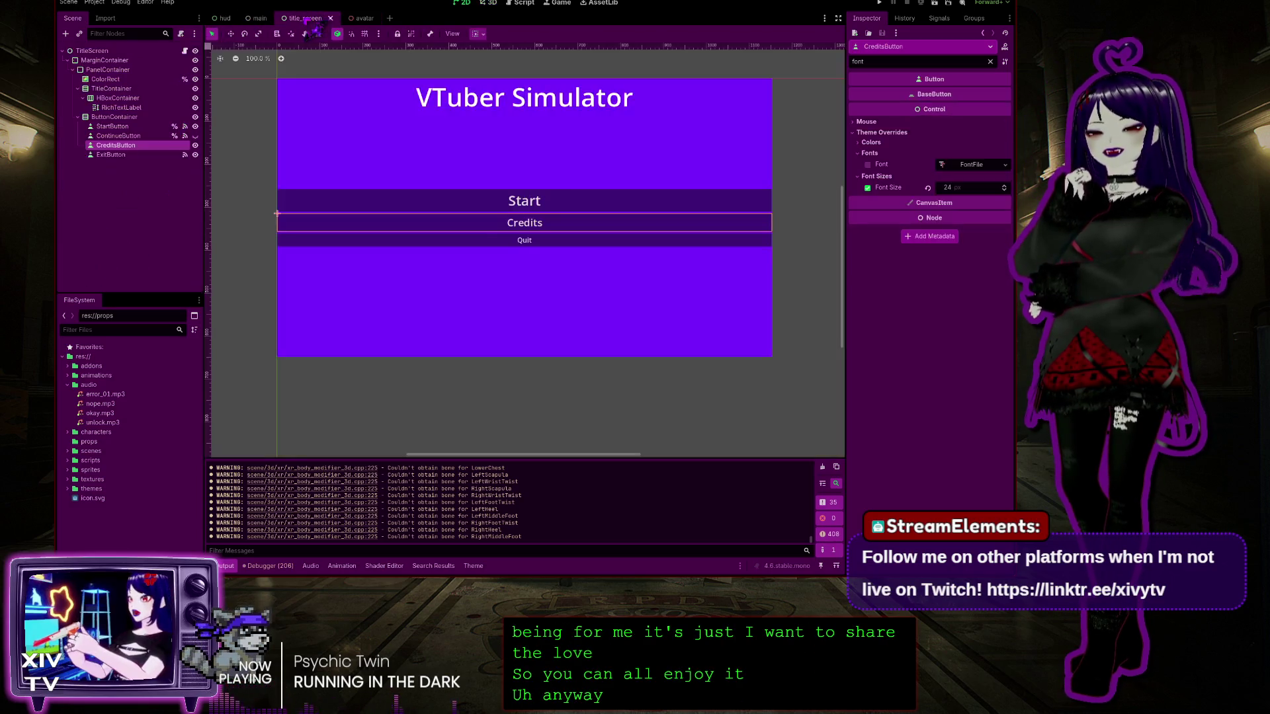
Open title_screen, select StartButton, and rename the new sound file to tada.mp3
{"action": "left_click", "coordinate": [311, 17]}
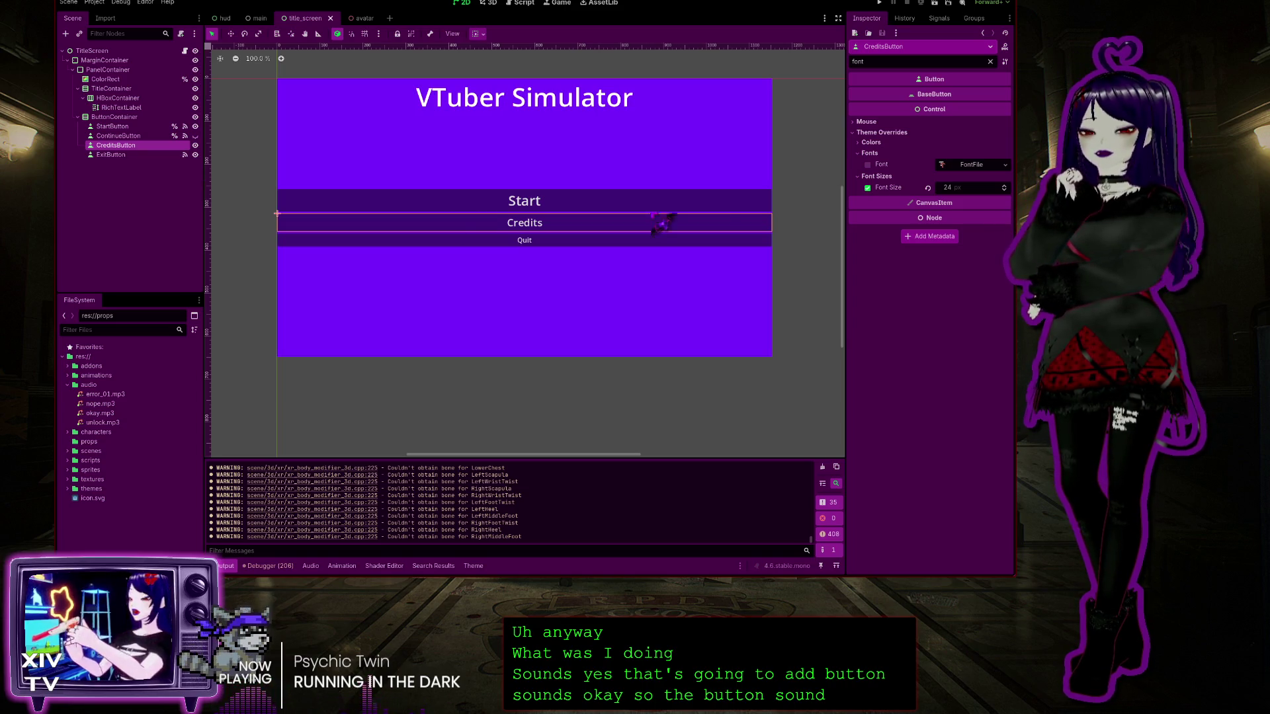
{"action": "left_click", "coordinate": [561, 200]}
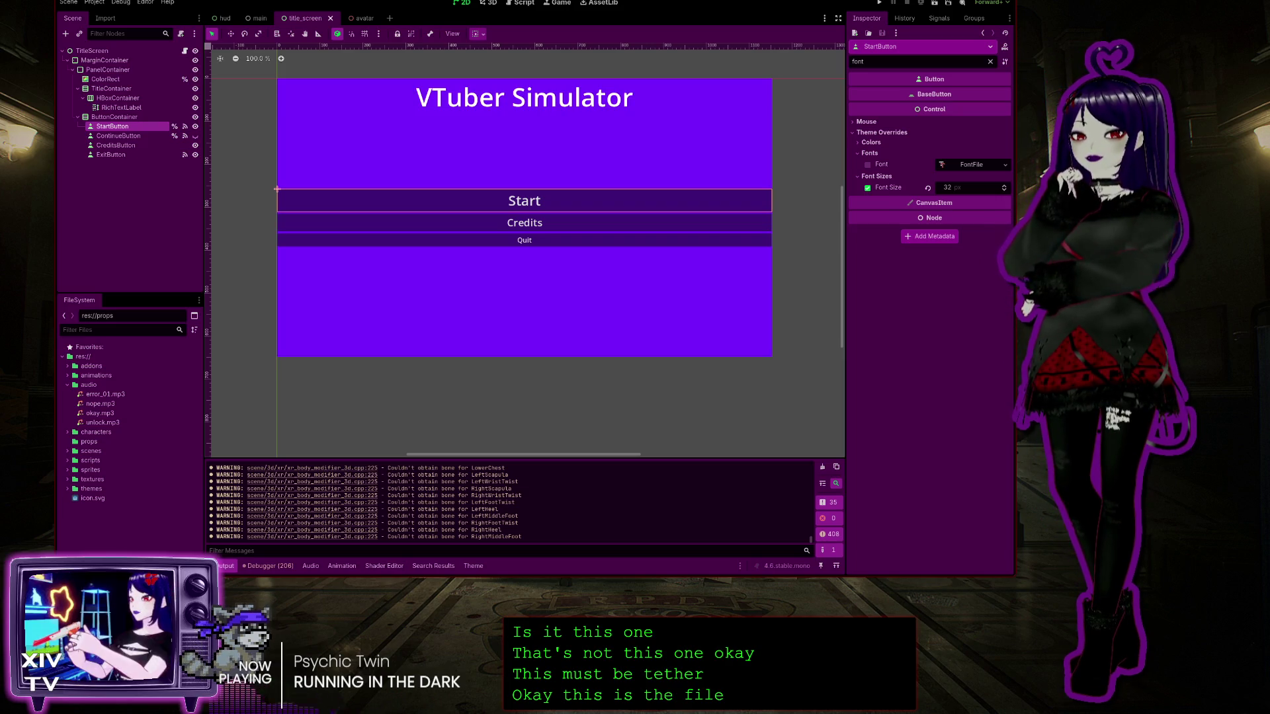
{"action": "type", "text": "tada"}
{"action": "key", "text": "Return"}
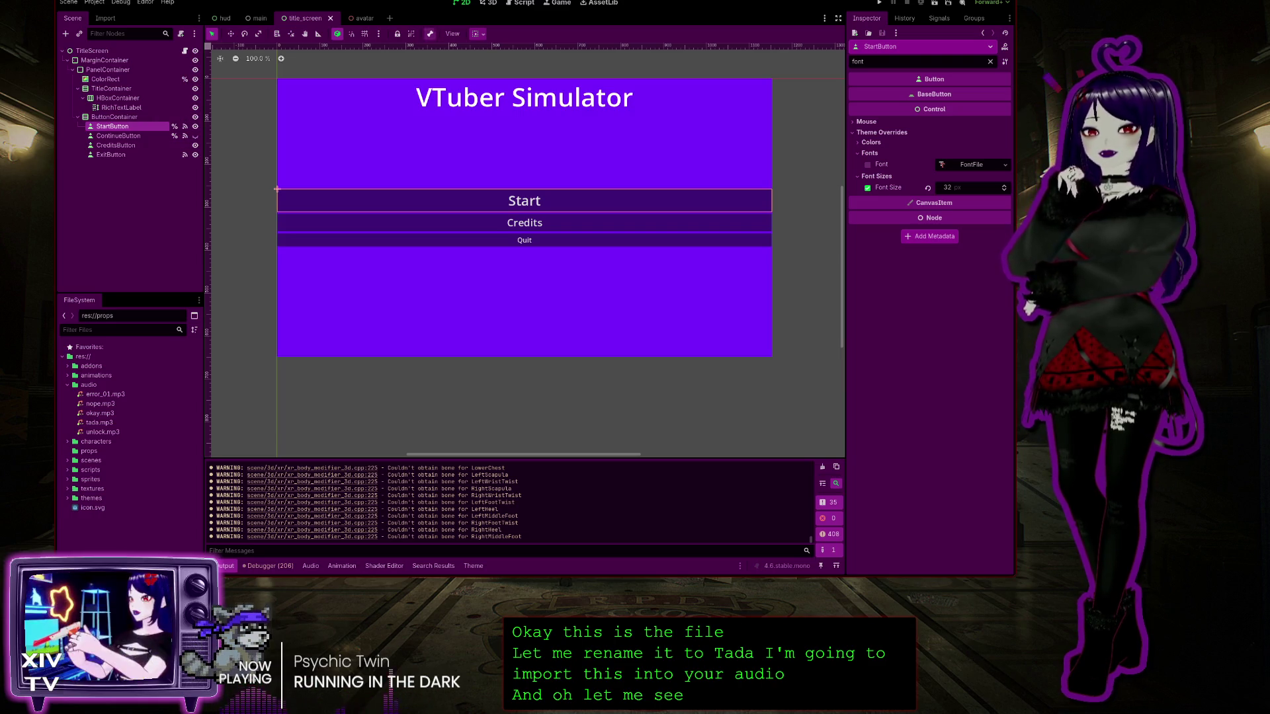
Glance at the hud scene, return to title_screen, and select the TitleScreen root node
{"action": "mouse_move", "coordinate": [257, 18]}
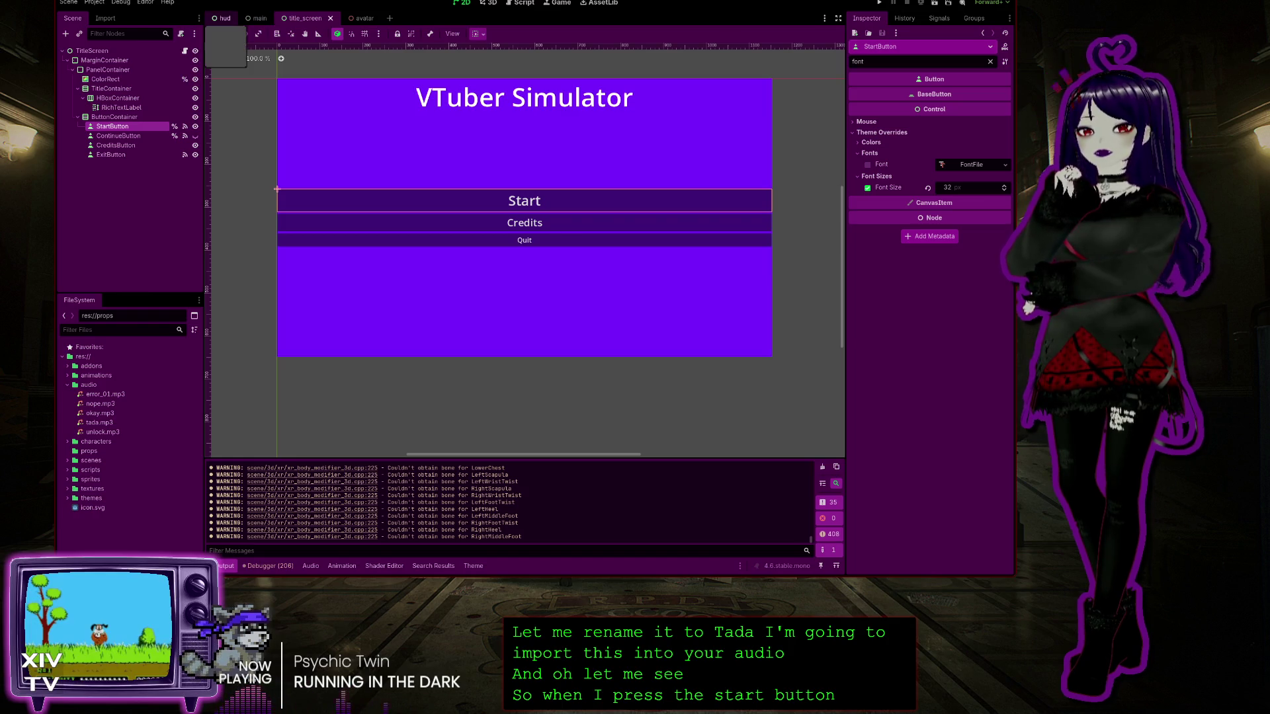
{"action": "left_click", "coordinate": [225, 18]}
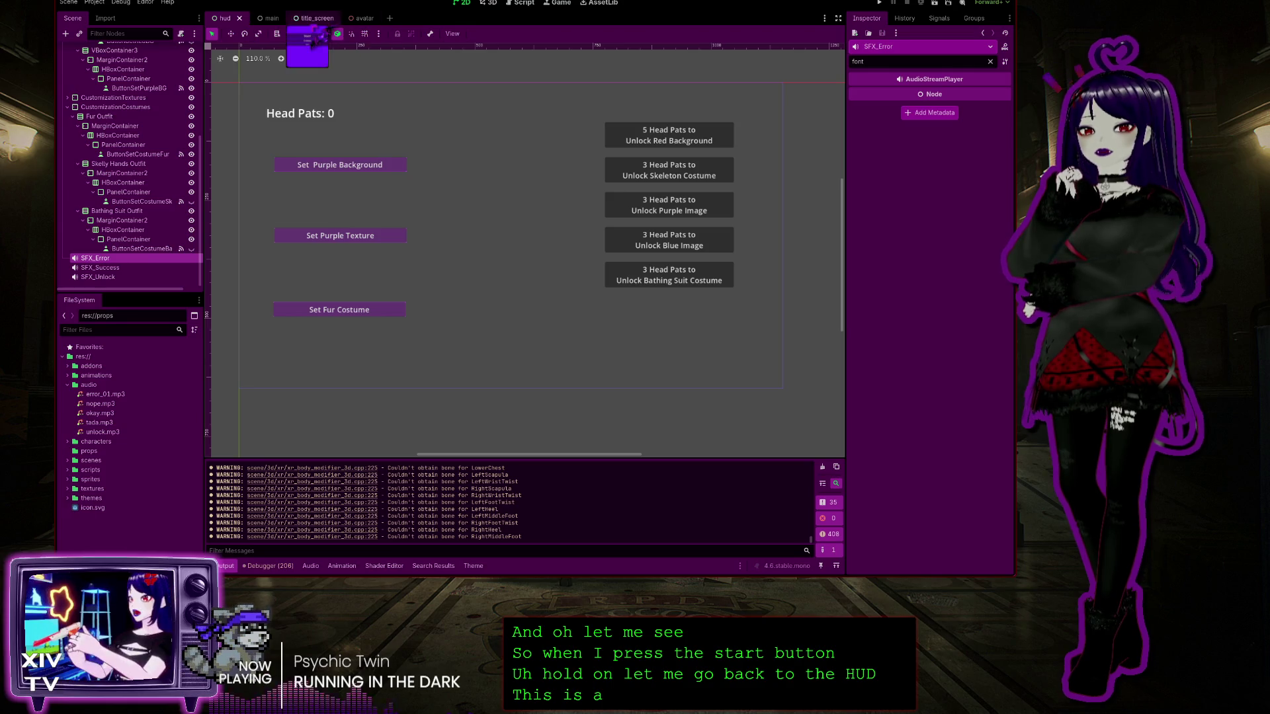
{"action": "left_click", "coordinate": [310, 18]}
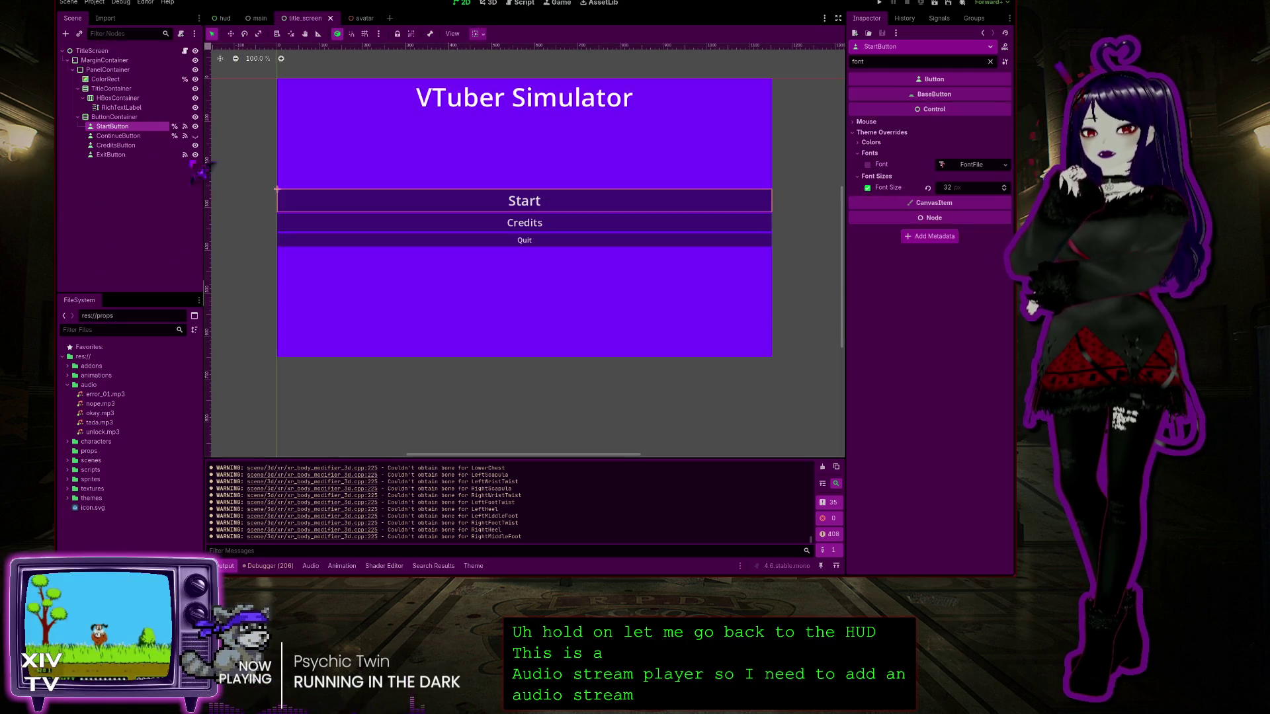
{"action": "left_click", "coordinate": [82, 51]}
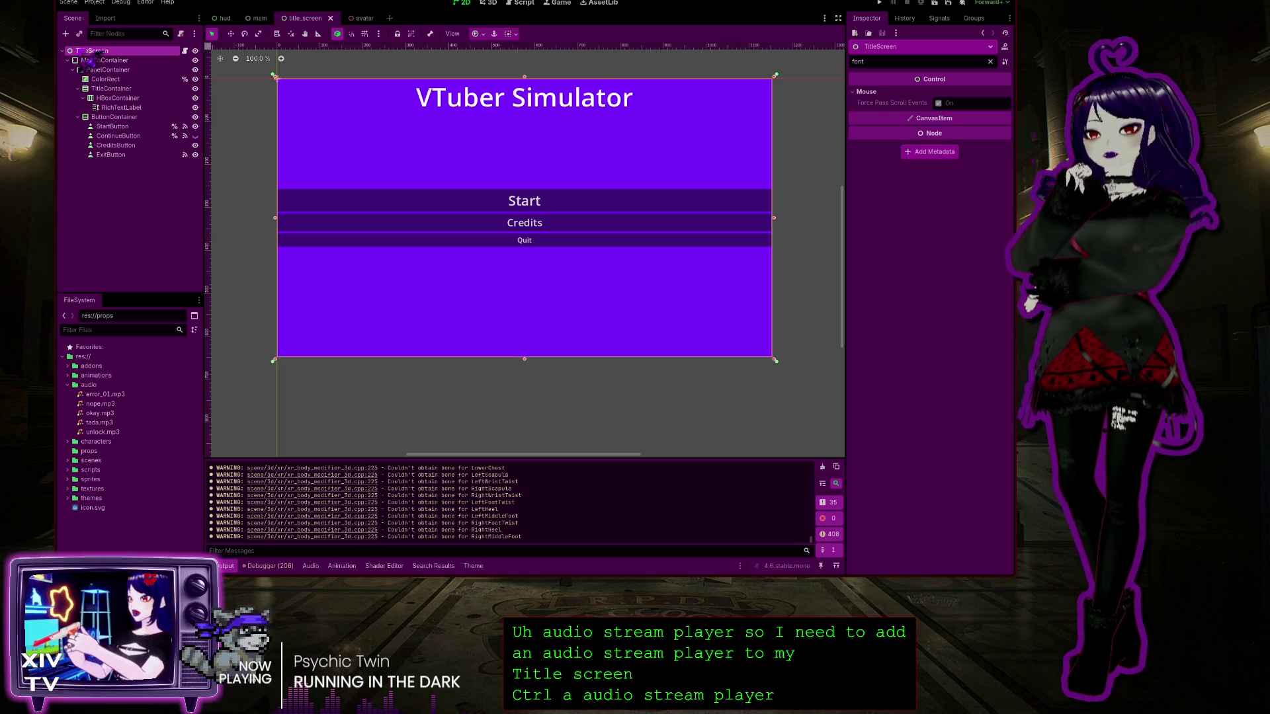
Add an AudioStreamPlayer2D under TitleScreen, comparing against the hud scene's sound nodes
{"action": "key", "text": "Return"}
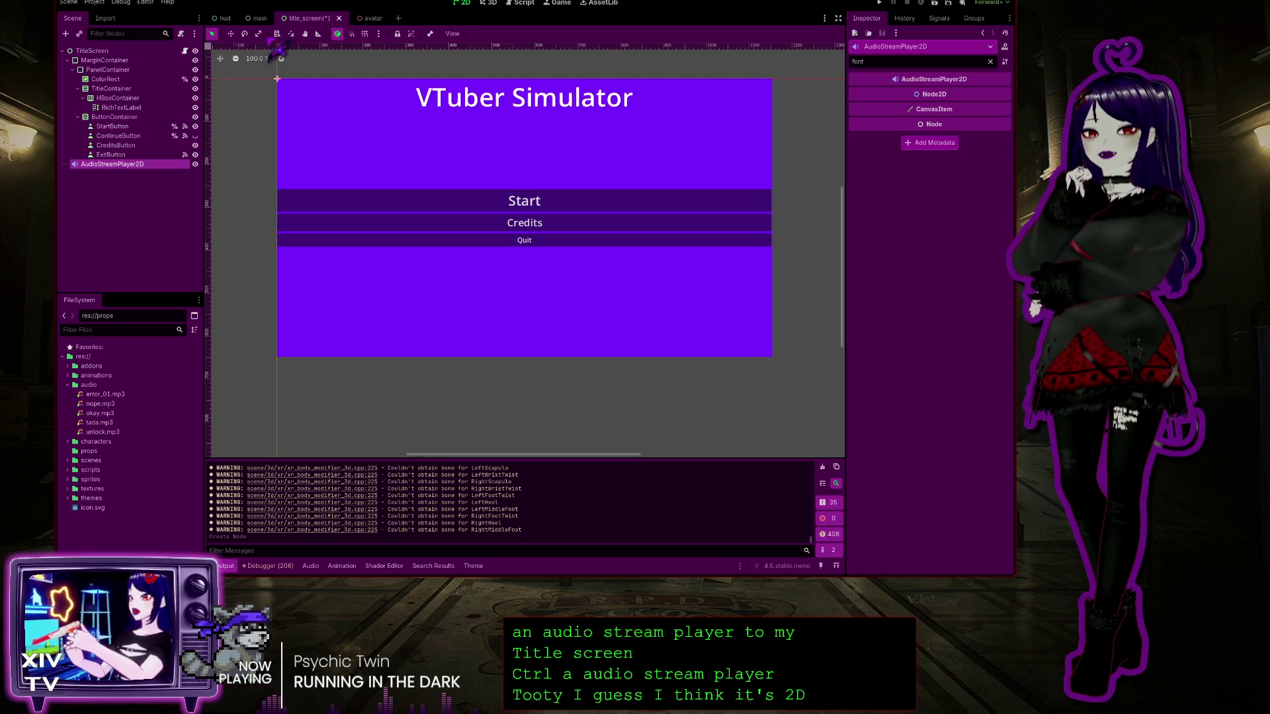
{"action": "left_click", "coordinate": [225, 18]}
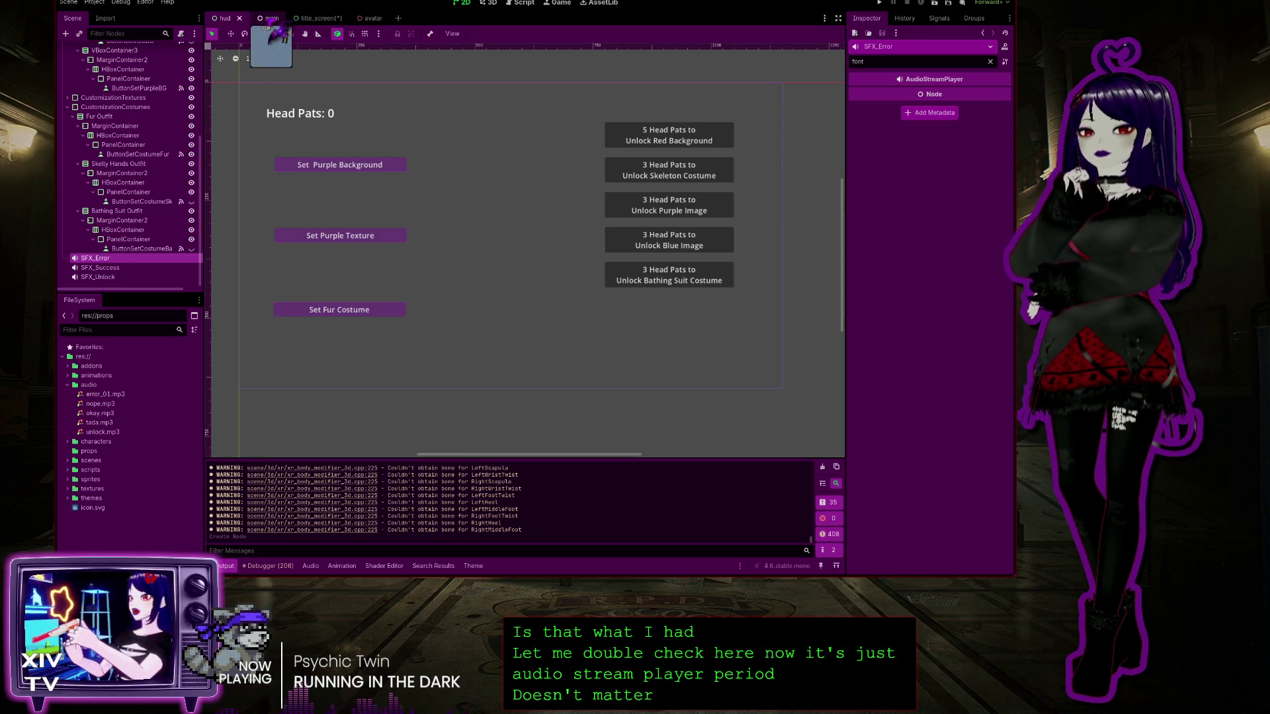
{"action": "left_click", "coordinate": [311, 18]}
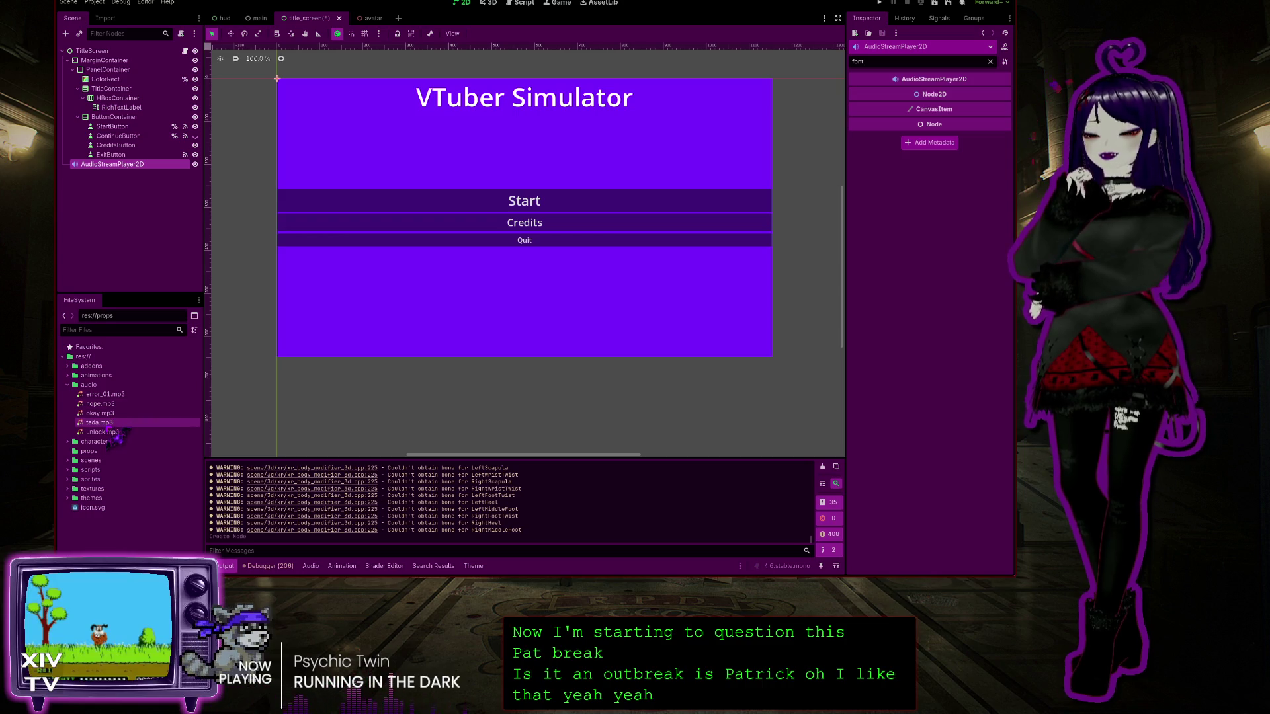
{"action": "left_click", "coordinate": [109, 426]}
{"action": "mouse_move", "coordinate": [116, 436]}
{"action": "left_mouse_down"}
{"action": "mouse_move", "coordinate": [110, 109]}
{"action": "mouse_move", "coordinate": [106, 174]}
{"action": "mouse_move", "coordinate": [334, 218]}
{"action": "left_mouse_up"}
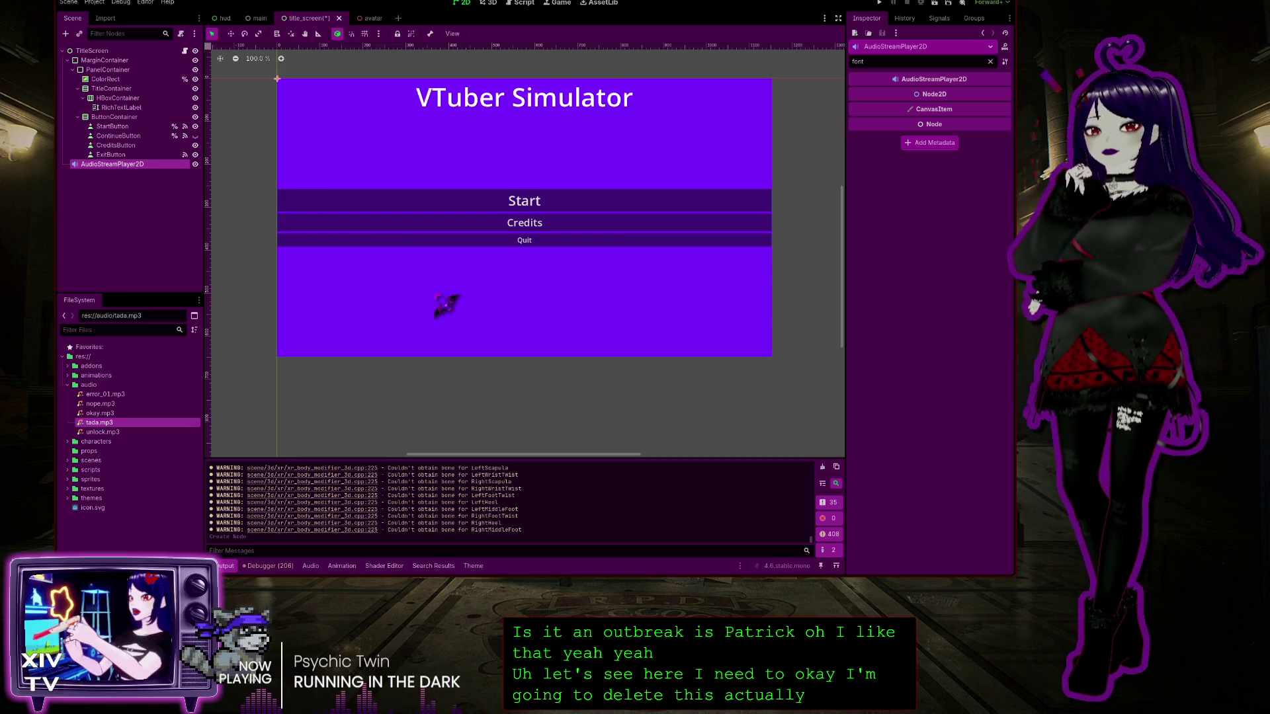
Replace it with a plain AudioStreamPlayer under TitleScreen, with tada.mp3 as its Stream
{"action": "key", "text": "Delete"}
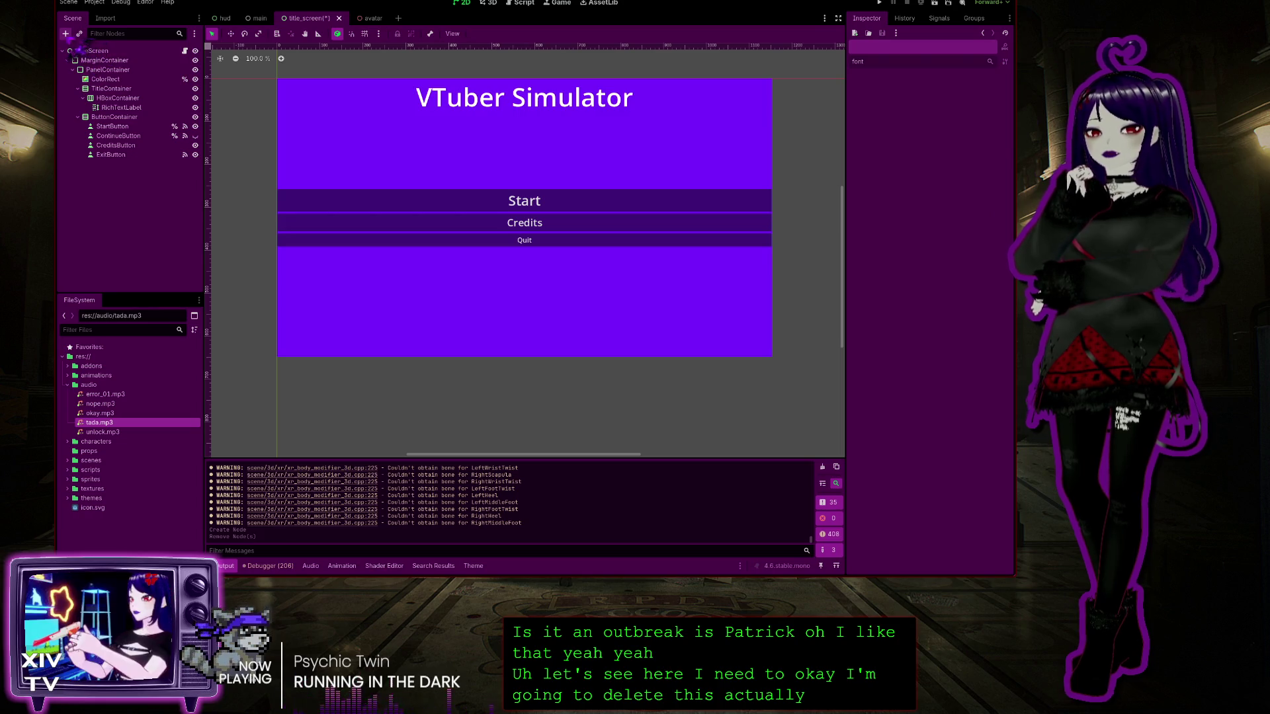
{"action": "left_click", "coordinate": [89, 51]}
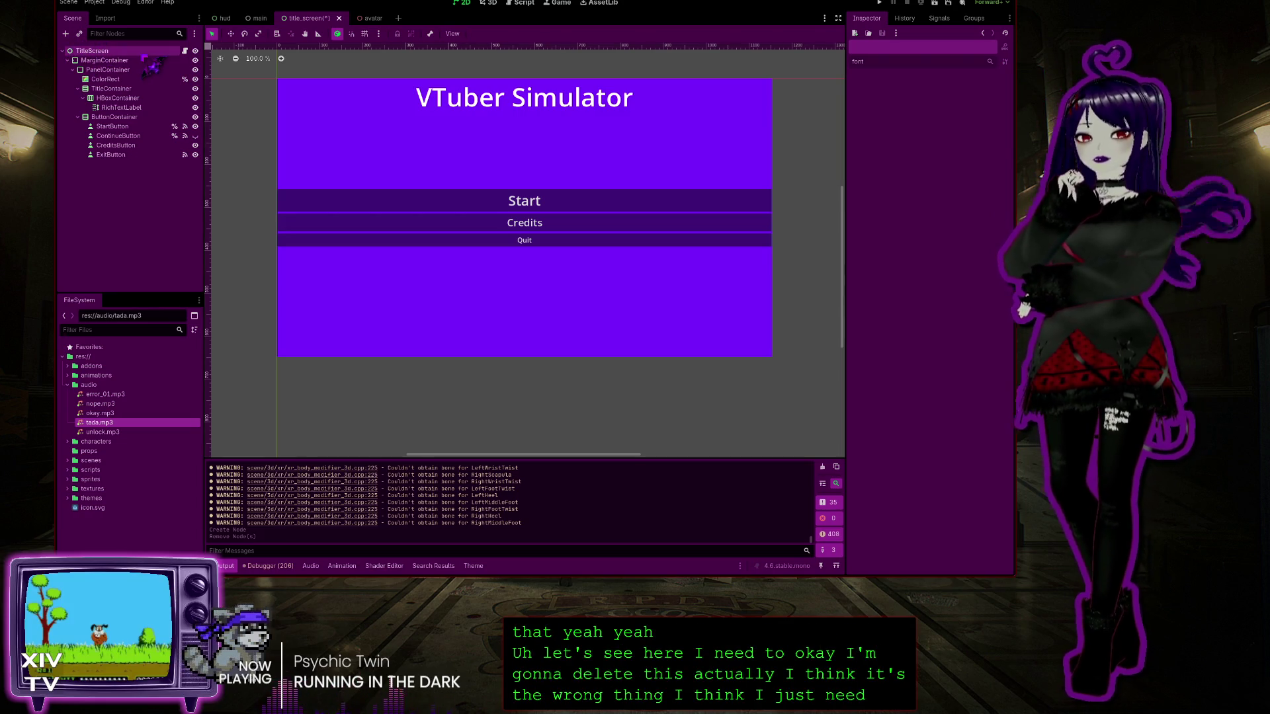
{"action": "key", "text": "Return"}
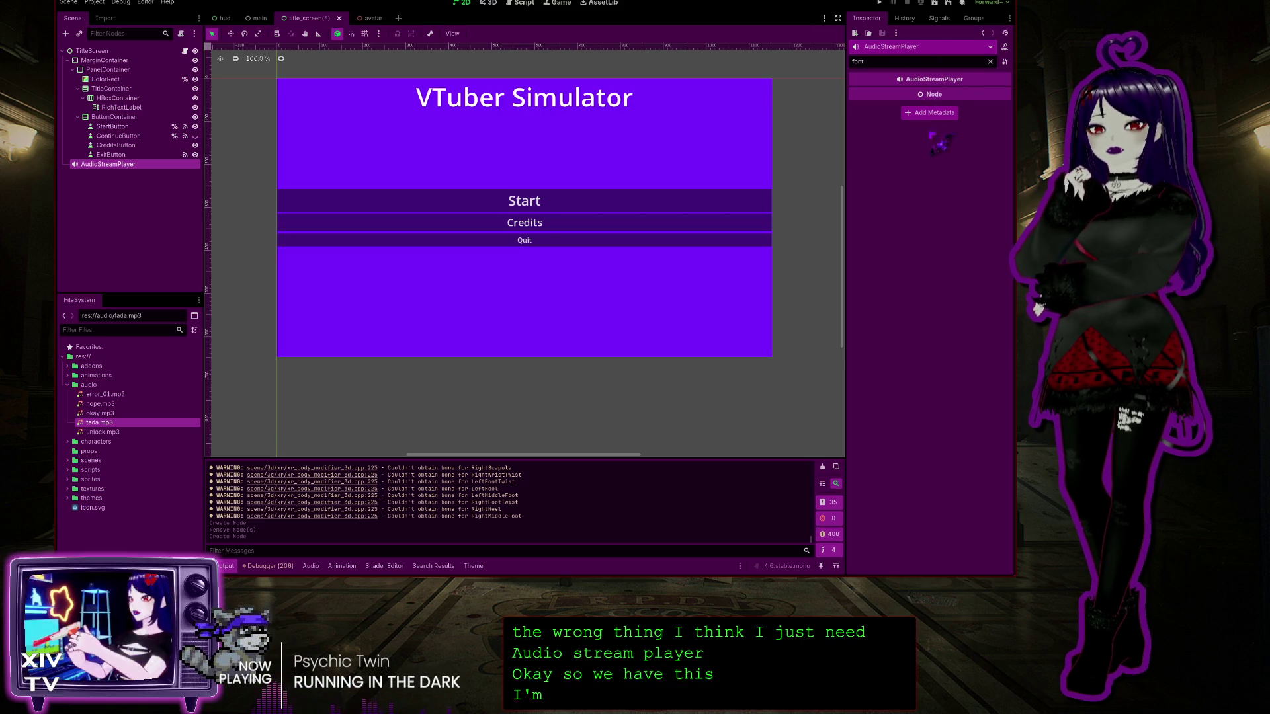
{"action": "left_click", "coordinate": [992, 62]}
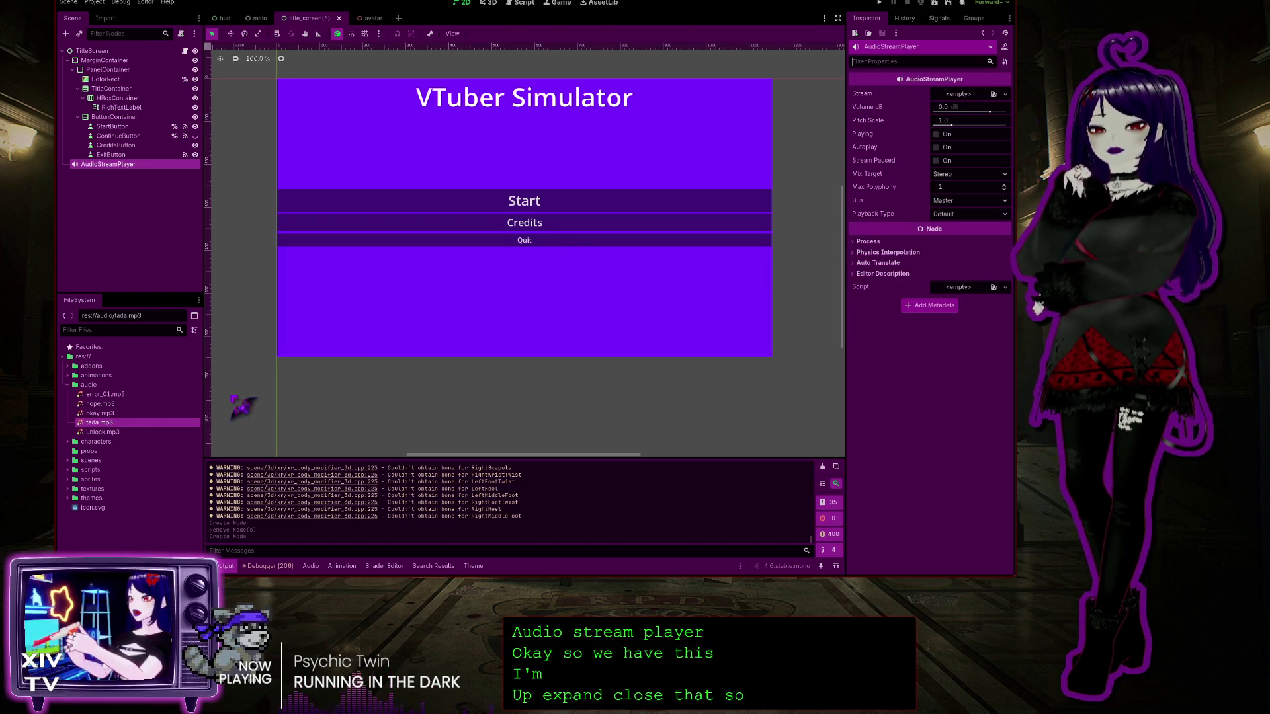
{"action": "mouse_move", "coordinate": [132, 430]}
{"action": "left_mouse_down"}
{"action": "mouse_move", "coordinate": [109, 433]}
{"action": "mouse_move", "coordinate": [691, 297]}
{"action": "mouse_move", "coordinate": [979, 102]}
{"action": "left_mouse_up"}
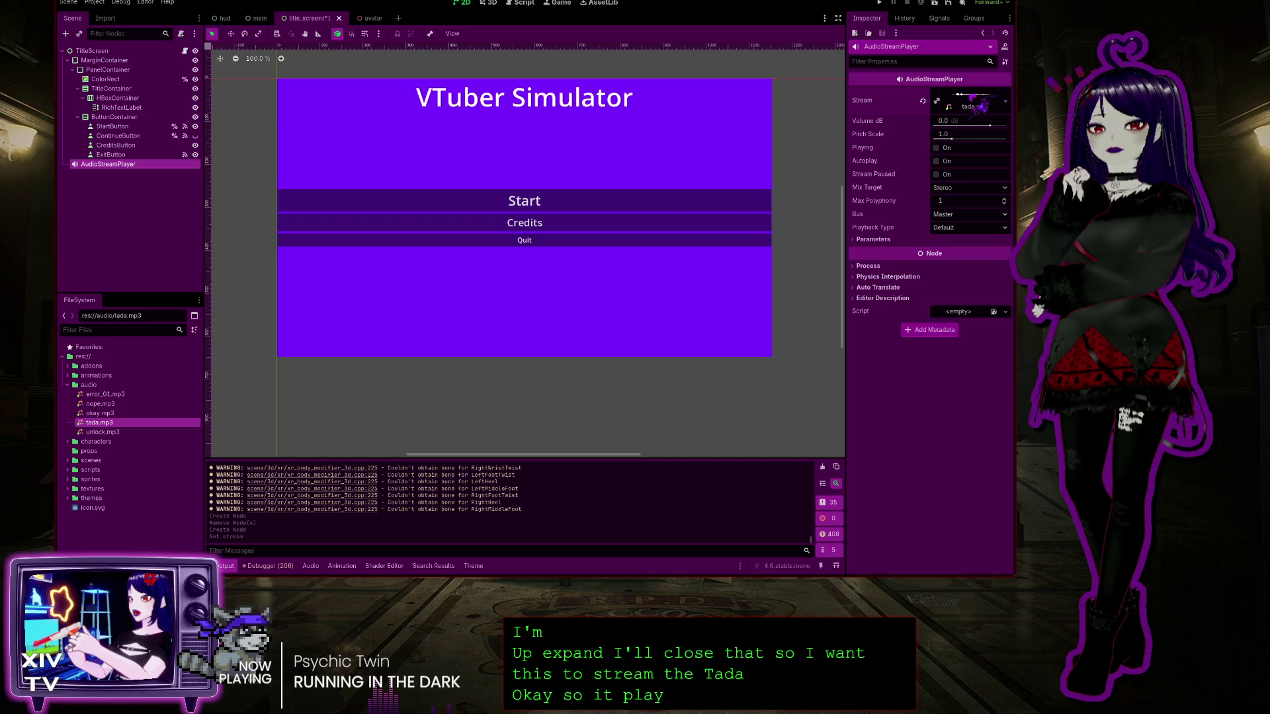
{"action": "left_click", "coordinate": [977, 104]}
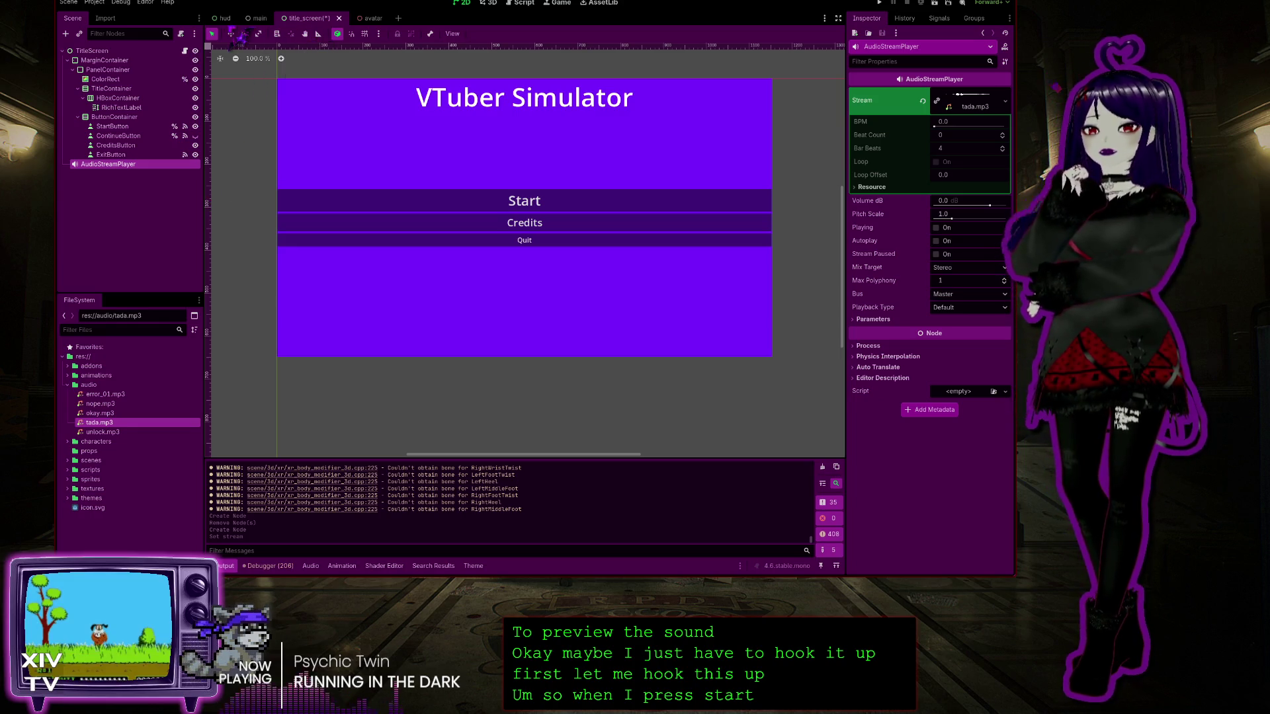
Rename the AudioStreamPlayer to SFX_Start, following the hud scene's SFX naming, and switch to the Script workspace
{"action": "left_click", "coordinate": [224, 18]}
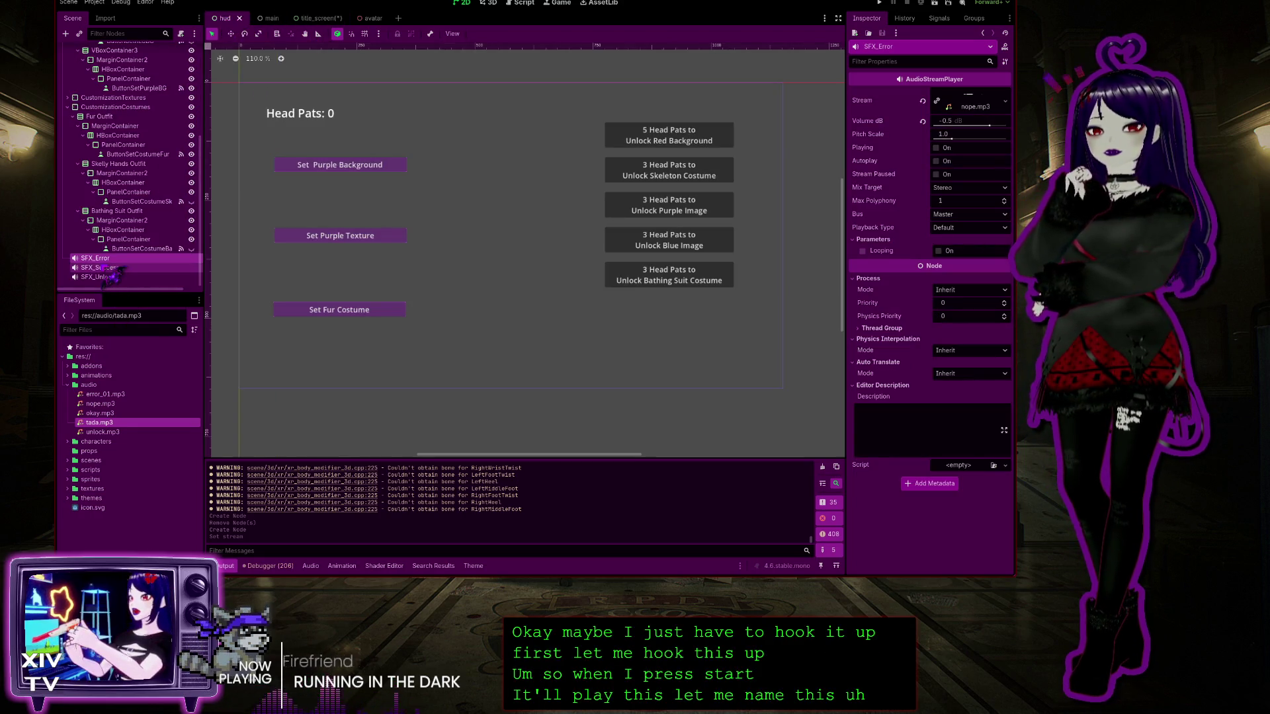
{"action": "left_click", "coordinate": [323, 19]}
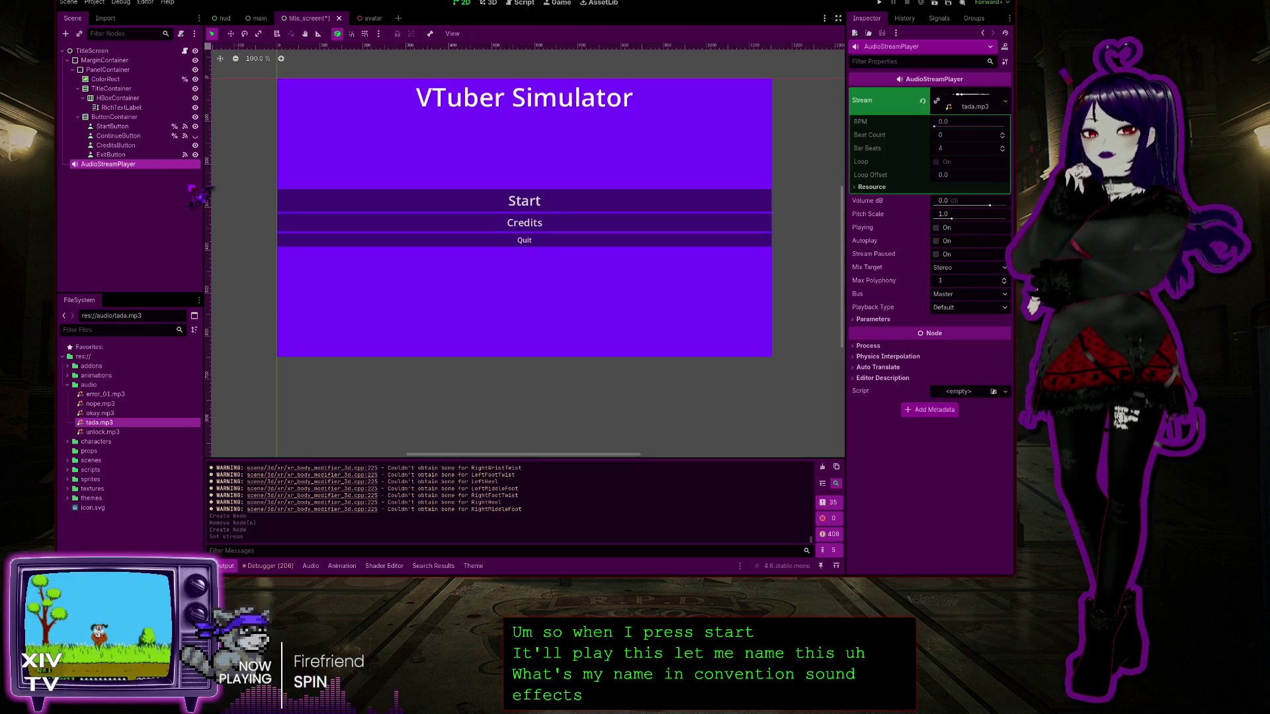
{"action": "type", "text": "SFX_Start"}
{"action": "key", "text": "Return"}
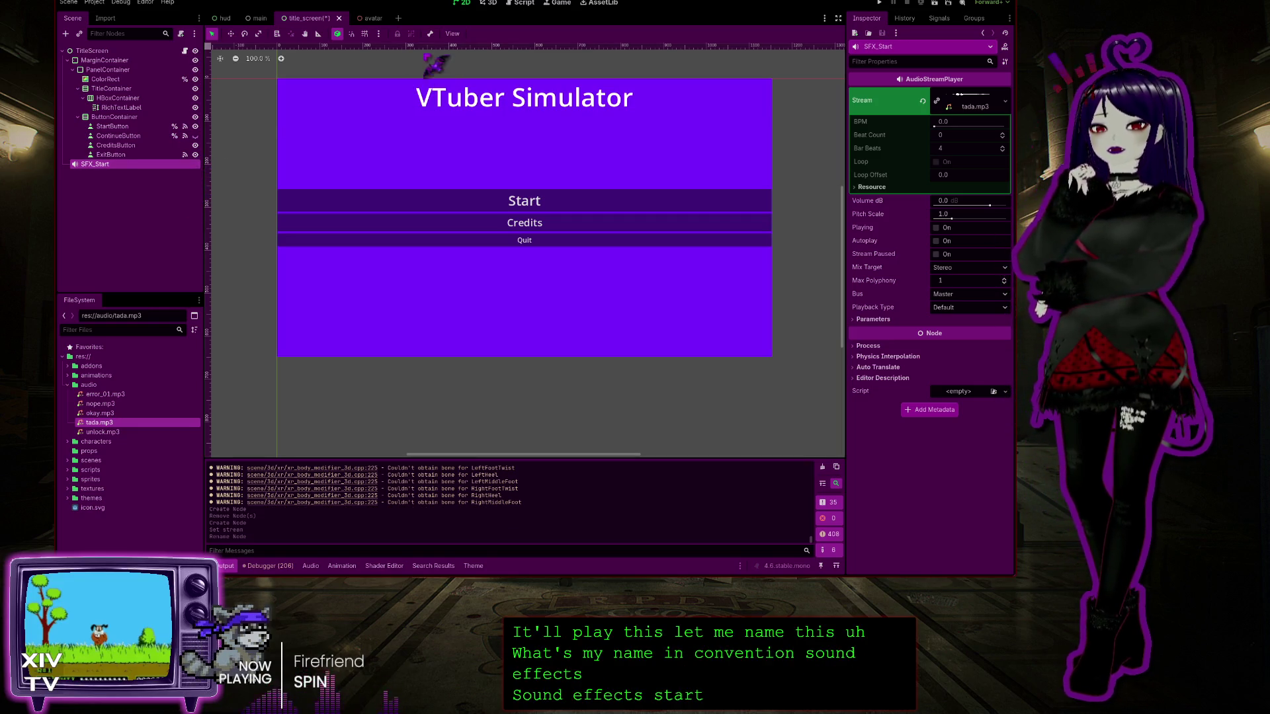
{"action": "left_click", "coordinate": [522, 3]}
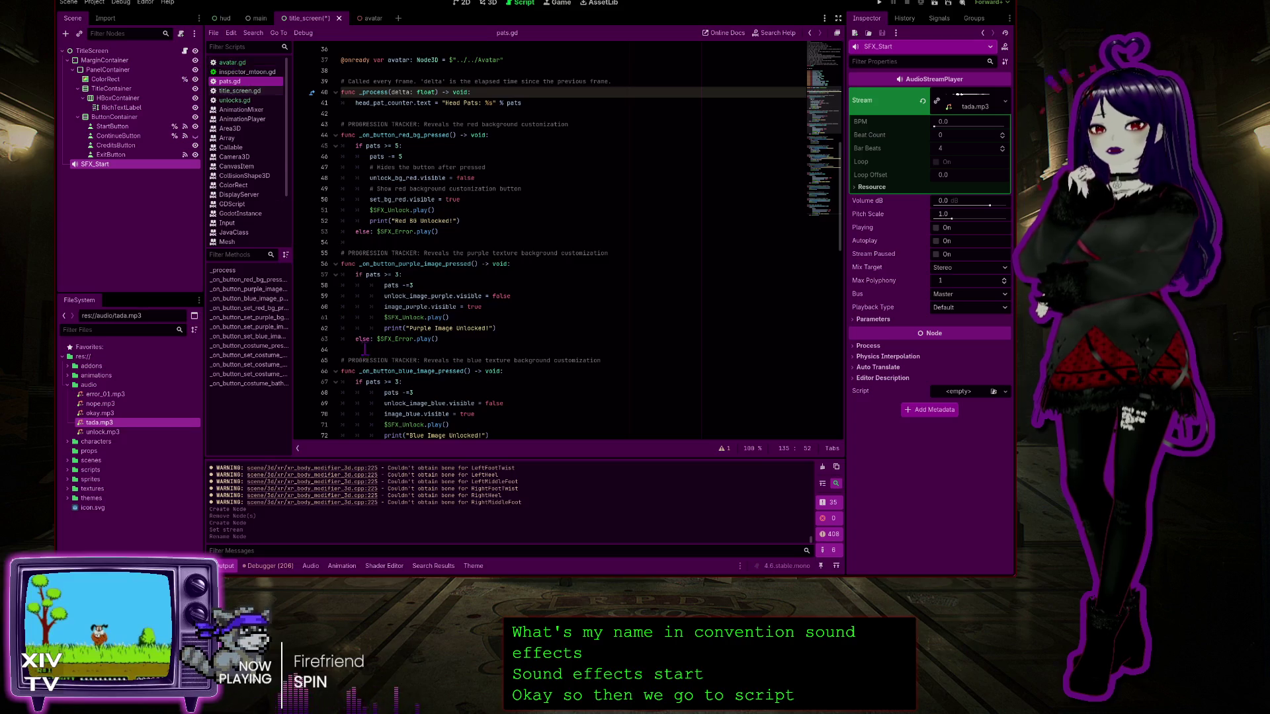
Follow StartButton's pressed signal to its _on_button_pressed handler in title_screen.gd
{"action": "left_click", "coordinate": [395, 339]}
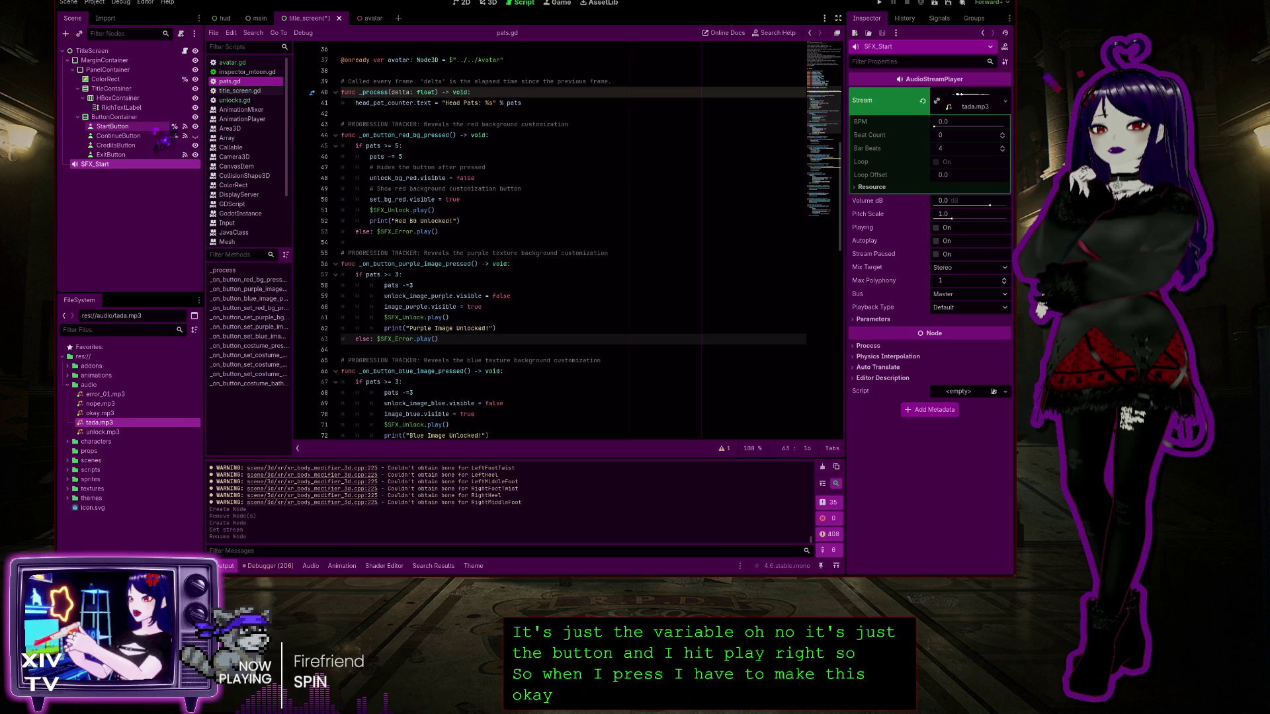
{"action": "left_click", "coordinate": [186, 126]}
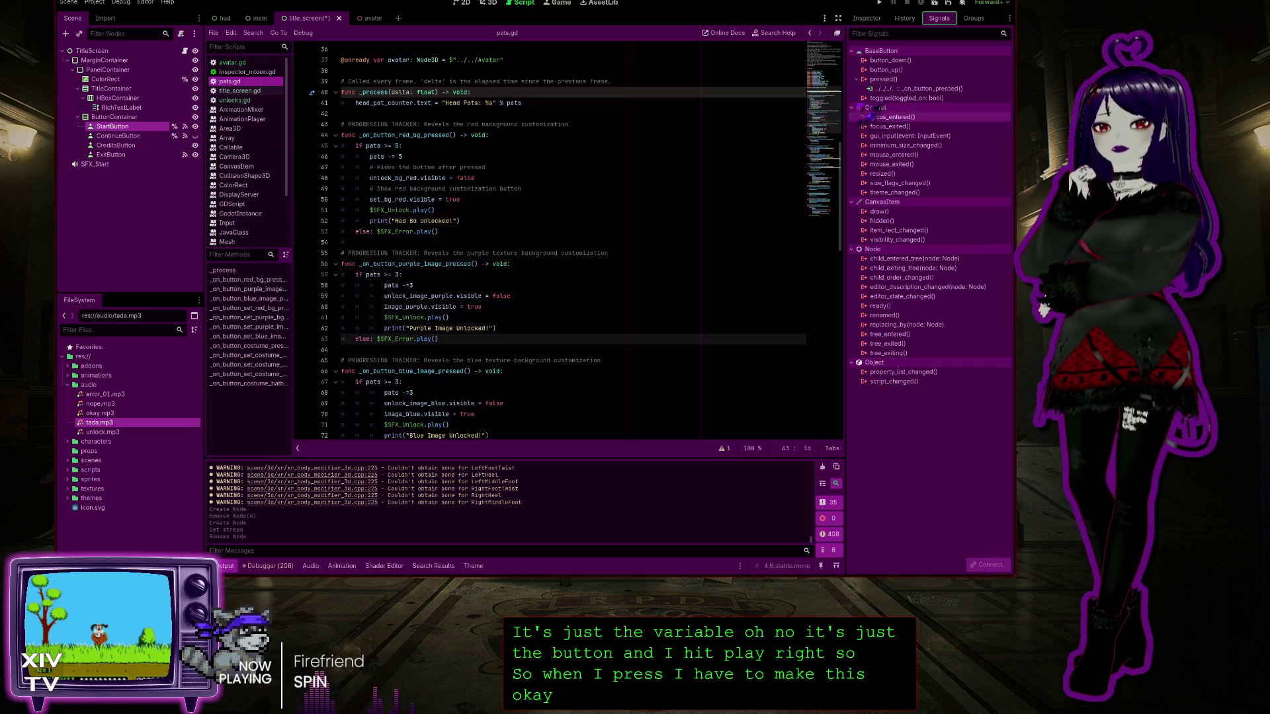
{"action": "double_click", "coordinate": [926, 89]}
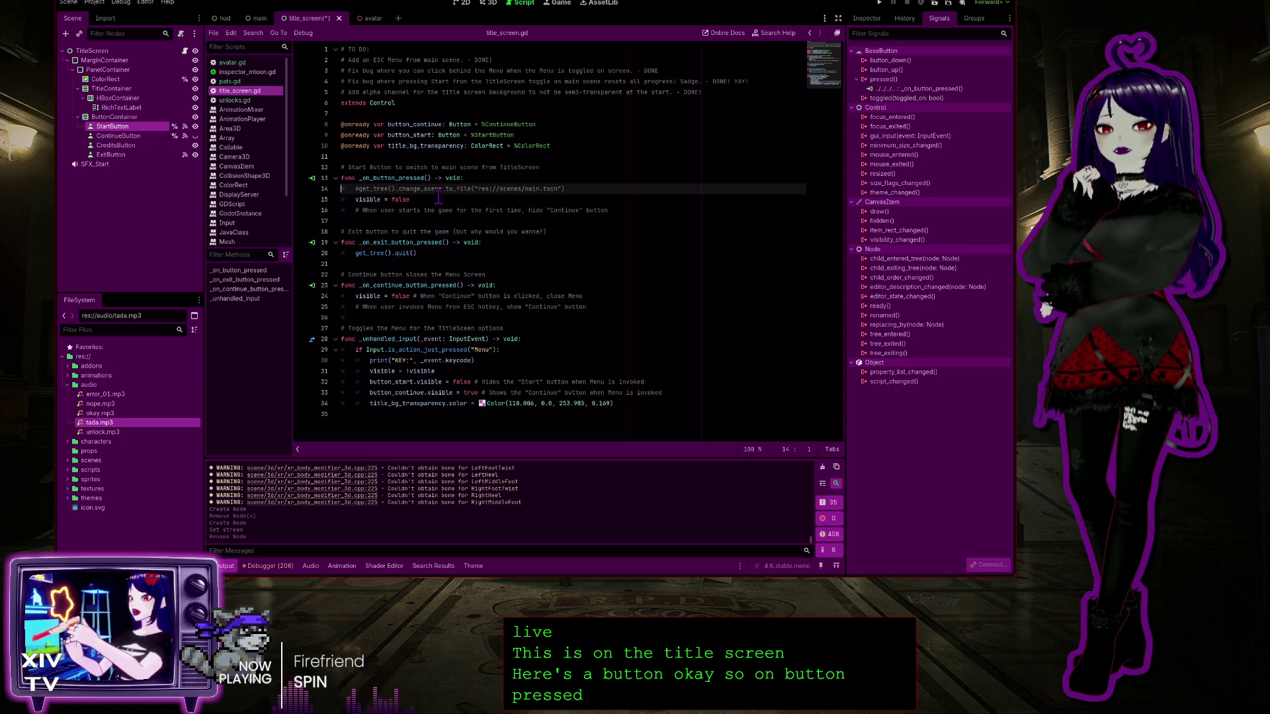
Add $SFX_Start.play() on new line 17 of the Start handler, then save and run the game
{"action": "left_click", "coordinate": [618, 210]}
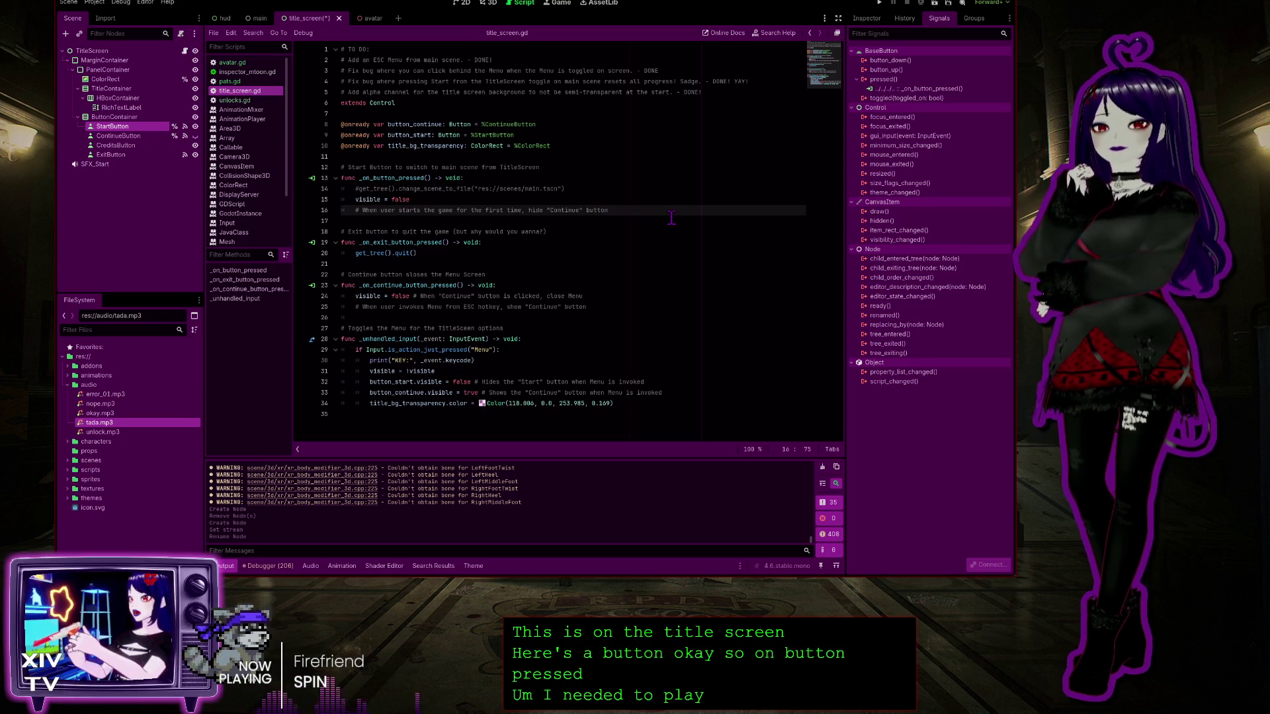
{"action": "key", "text": "Return"}
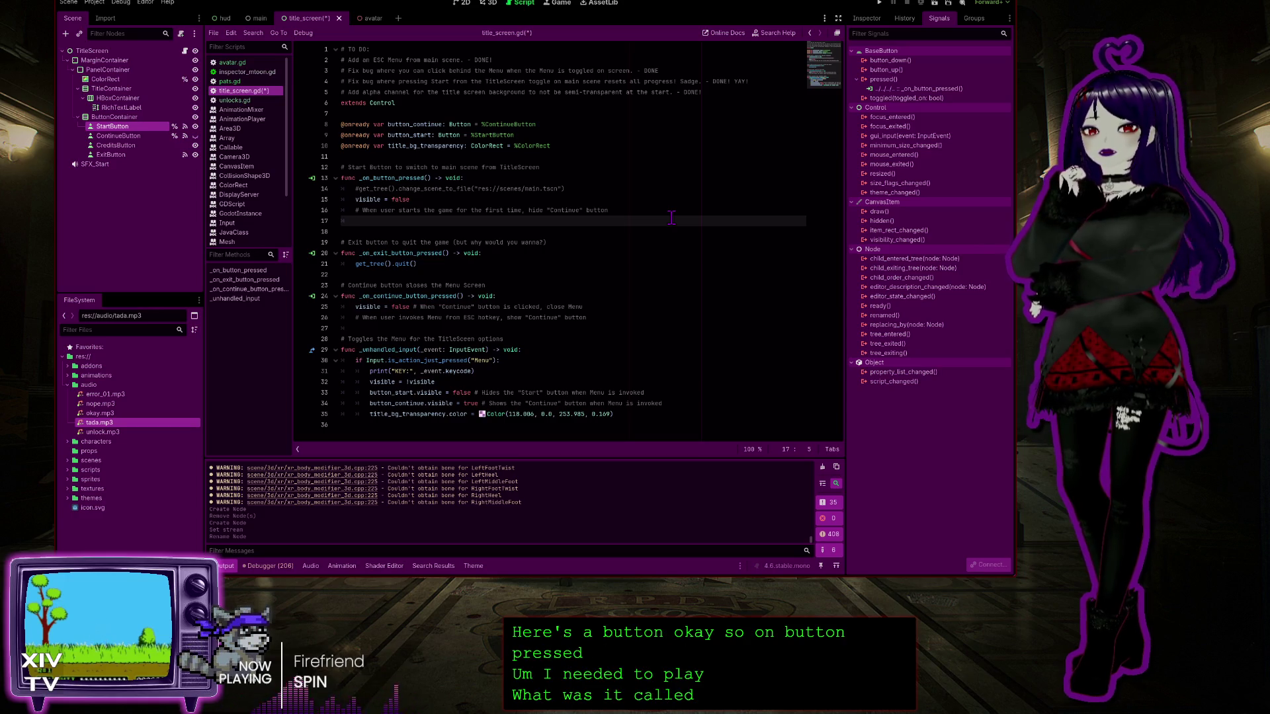
{"action": "mouse_move", "coordinate": [95, 164]}
{"action": "left_mouse_down"}
{"action": "mouse_move", "coordinate": [345, 242]}
{"action": "mouse_move", "coordinate": [384, 223]}
{"action": "left_mouse_up"}
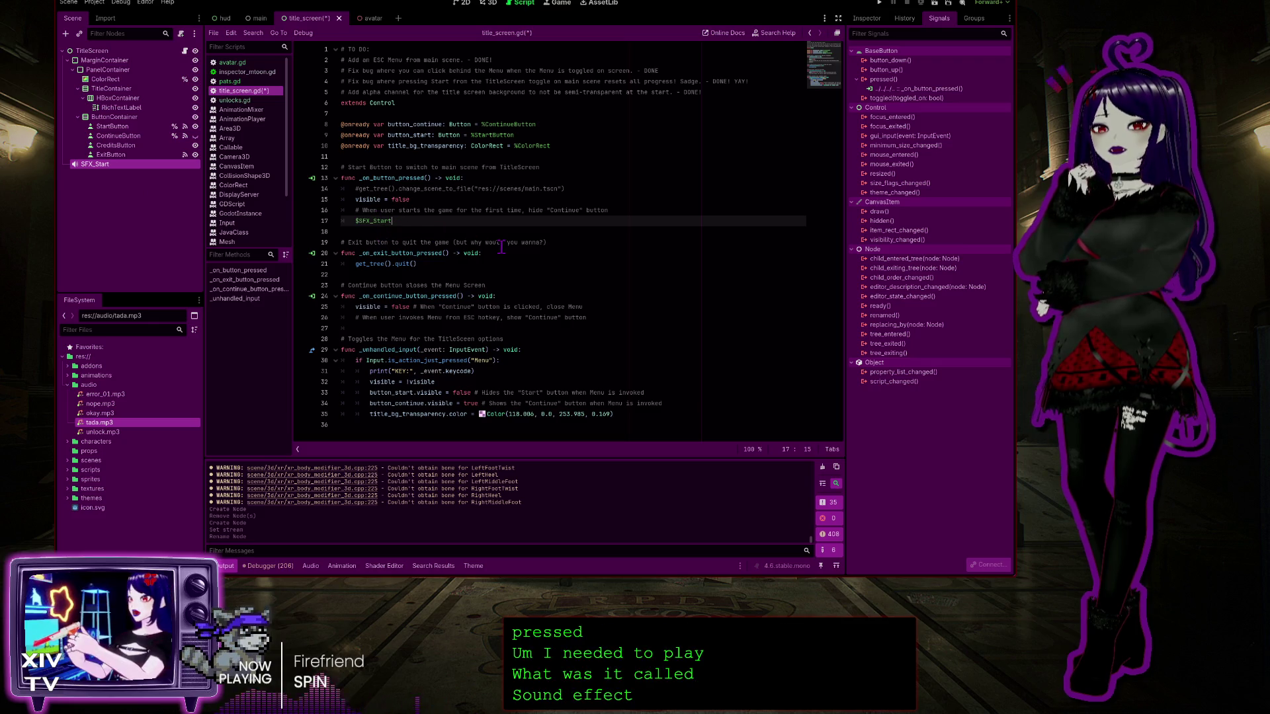
{"action": "type", "text": ".play("}
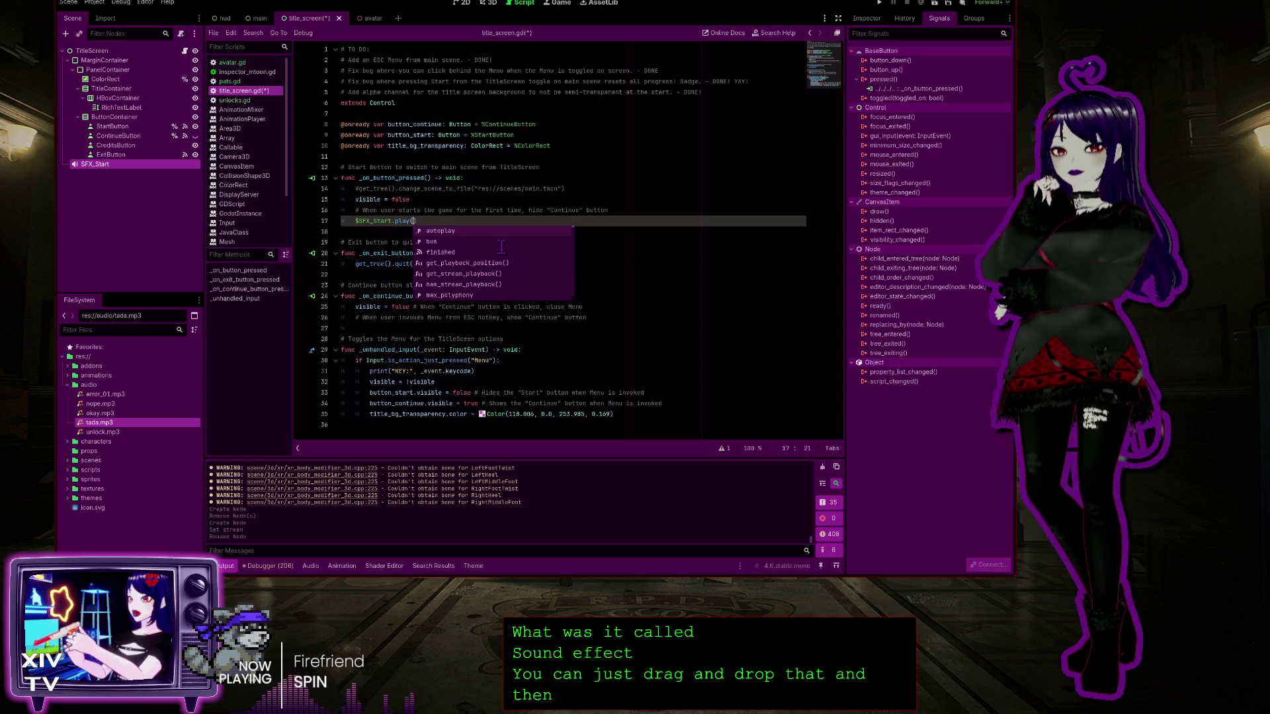
{"action": "key", "text": "Return"}
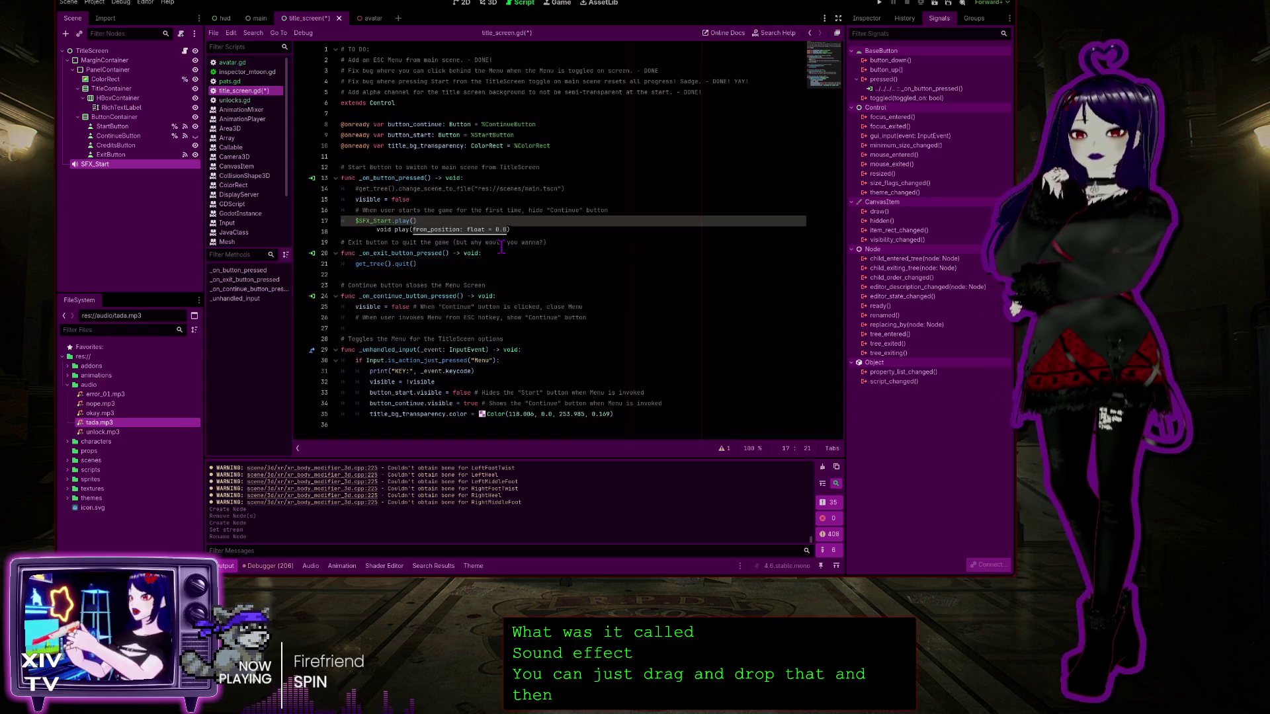
{"action": "left_click", "coordinate": [881, 3]}
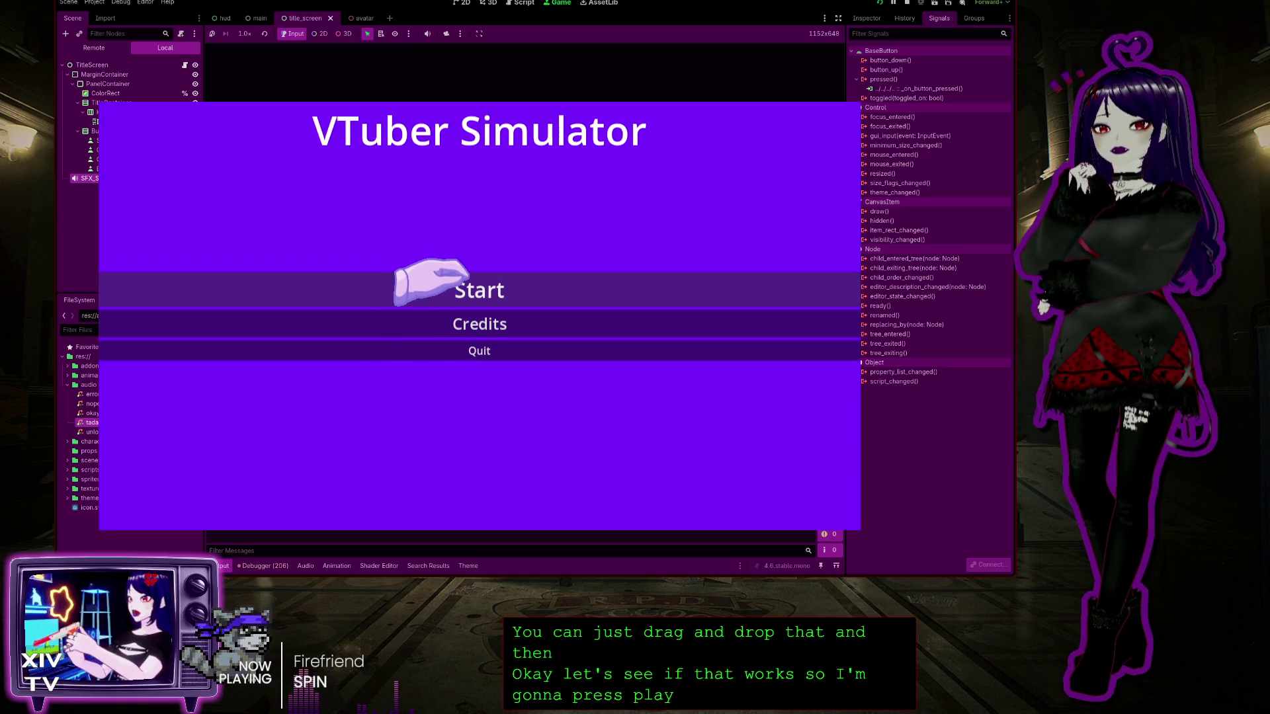
Start the game, pat to 5 head pats, unlock and apply the red background, pause, resume, then stop with F8
{"action": "left_click", "coordinate": [430, 283]}
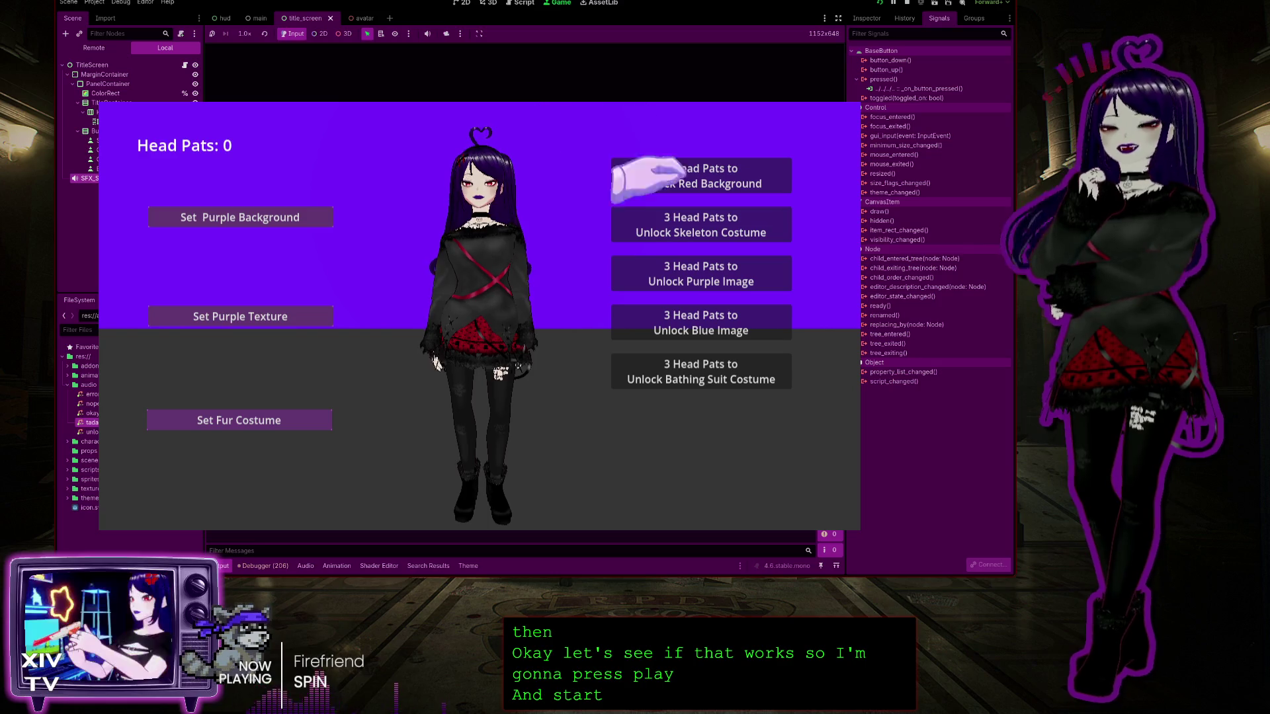
{"action": "double_click", "coordinate": [523, 173]}
{"action": "left_click", "coordinate": [523, 173]}
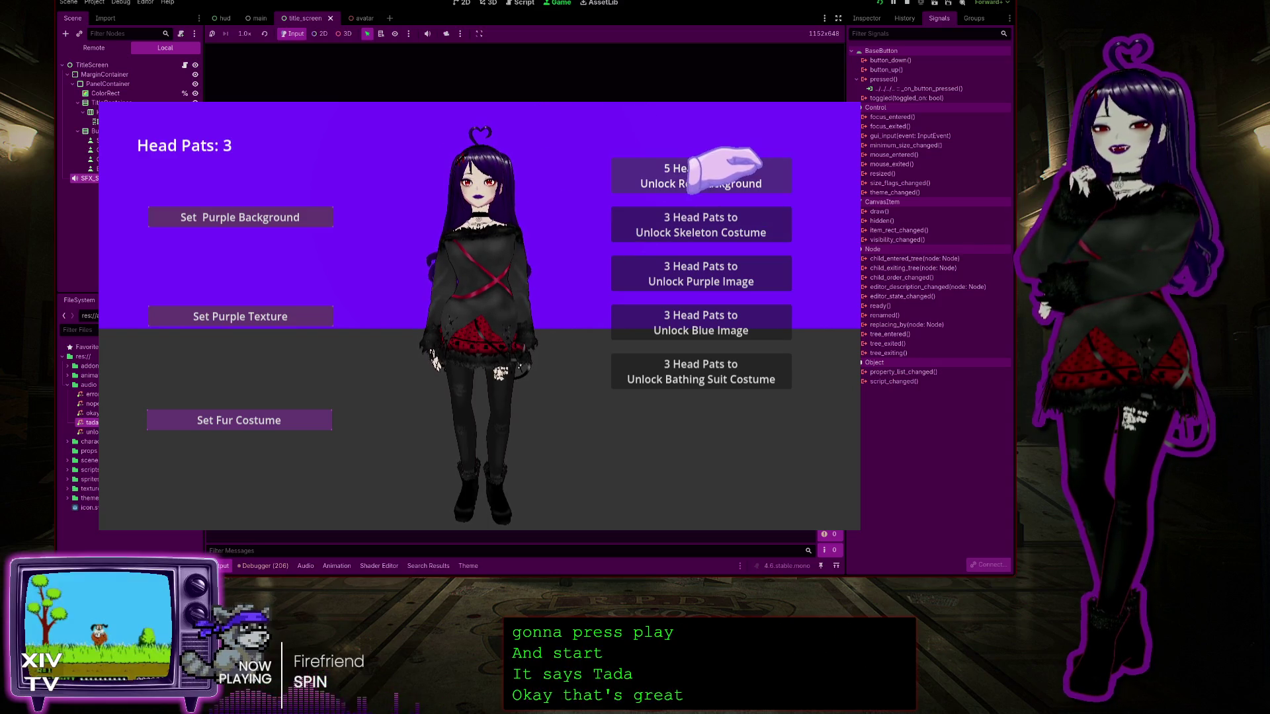
{"action": "double_click", "coordinate": [477, 132]}
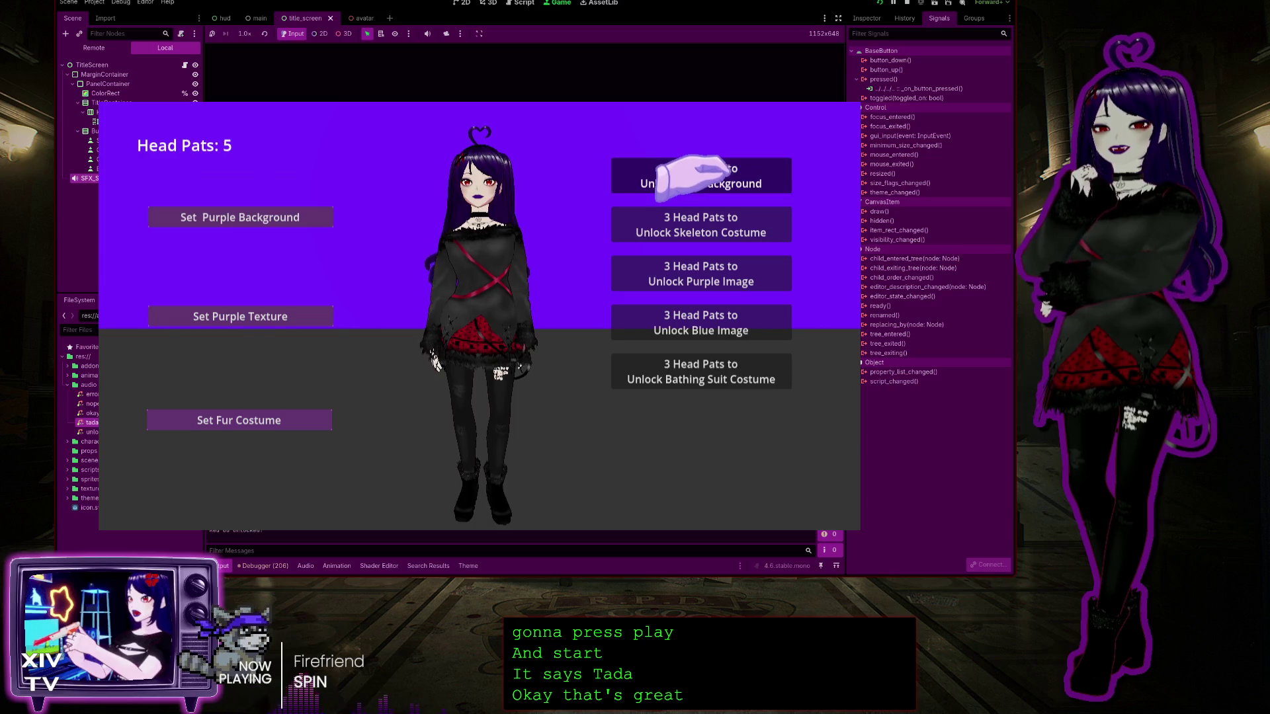
{"action": "left_click", "coordinate": [682, 174]}
{"action": "left_click", "coordinate": [301, 187]}
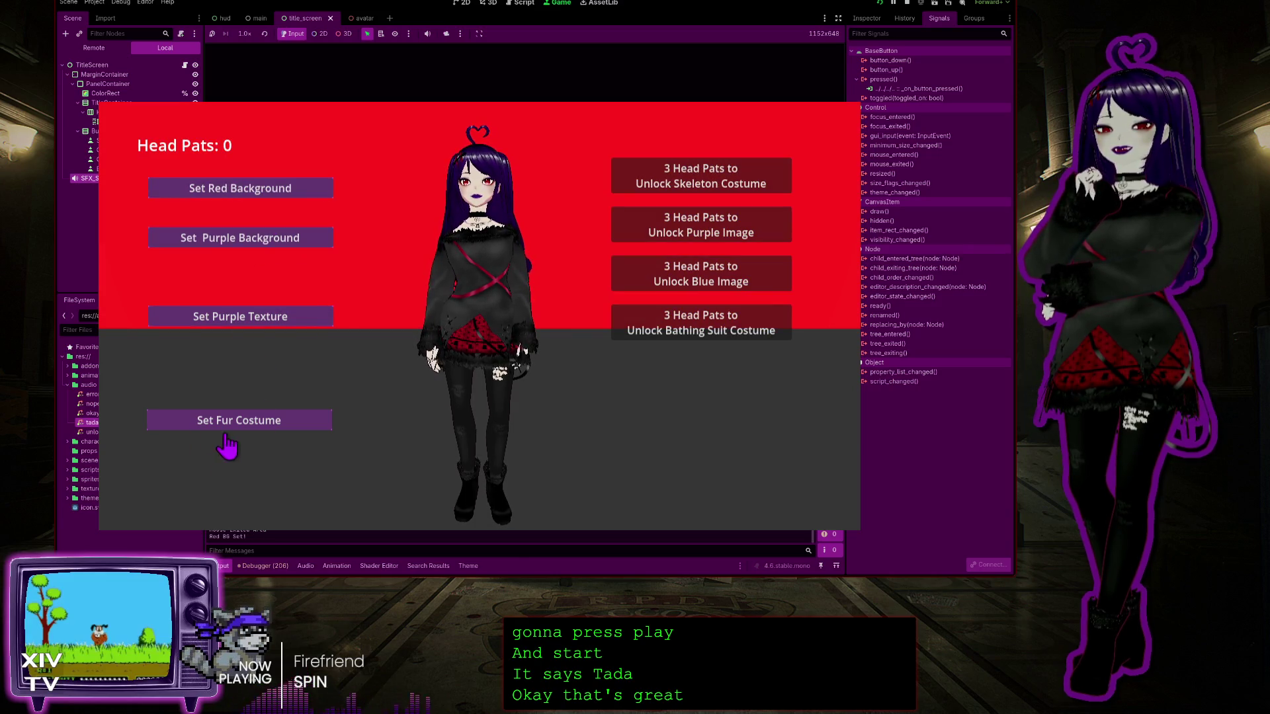
{"action": "left_click", "coordinate": [457, 171]}
{"action": "left_click", "coordinate": [460, 171]}
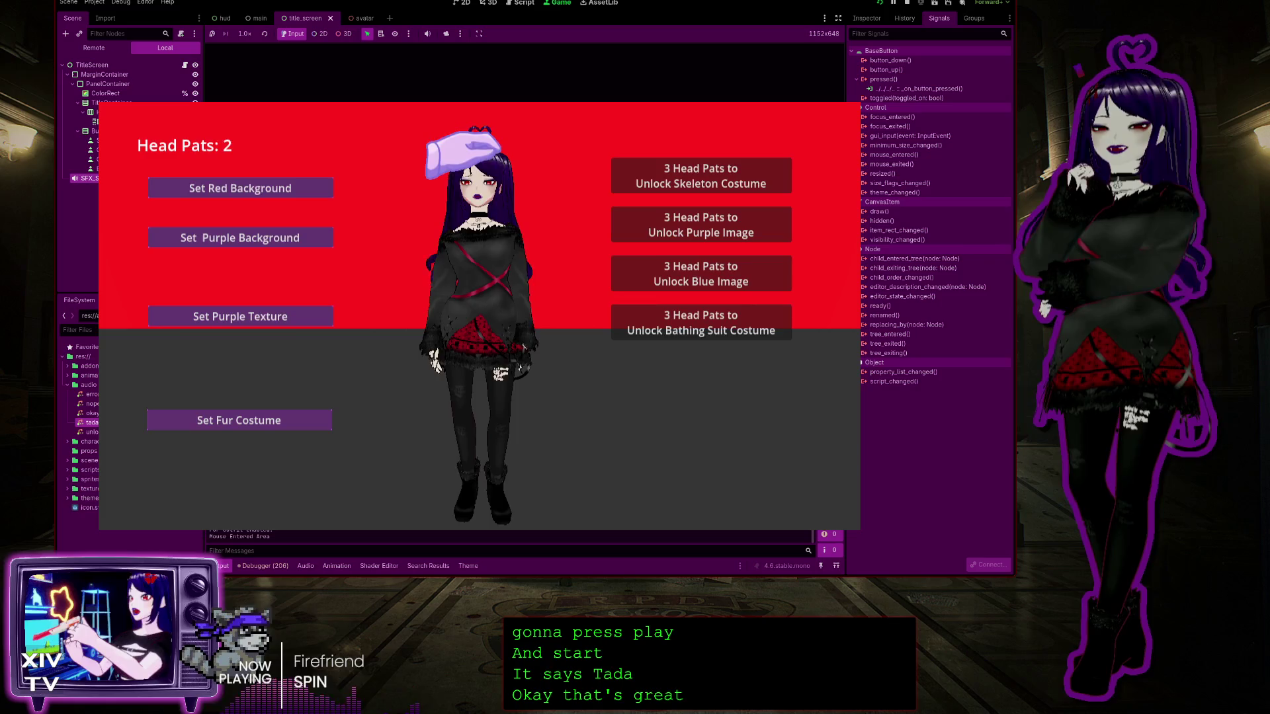
{"action": "key", "text": "Escape"}
{"action": "left_click", "coordinate": [394, 285]}
{"action": "key", "text": "F8"}
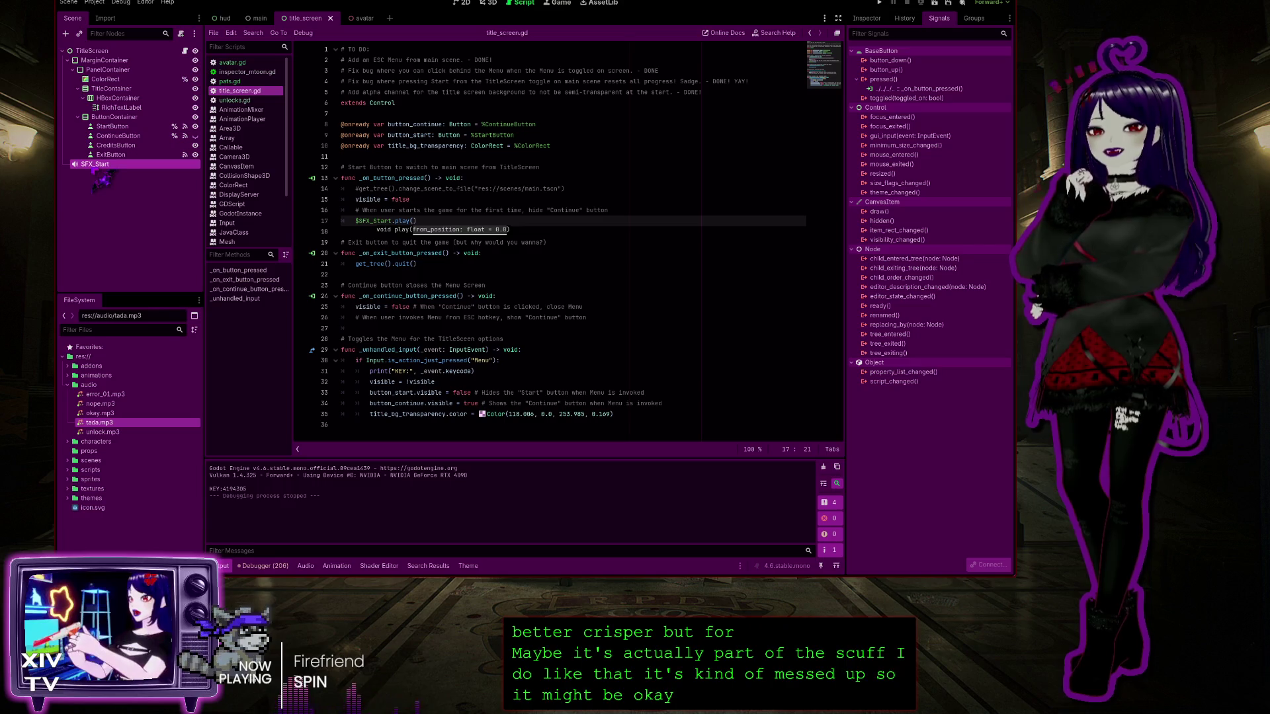
{"action": "left_click", "coordinate": [96, 210]}
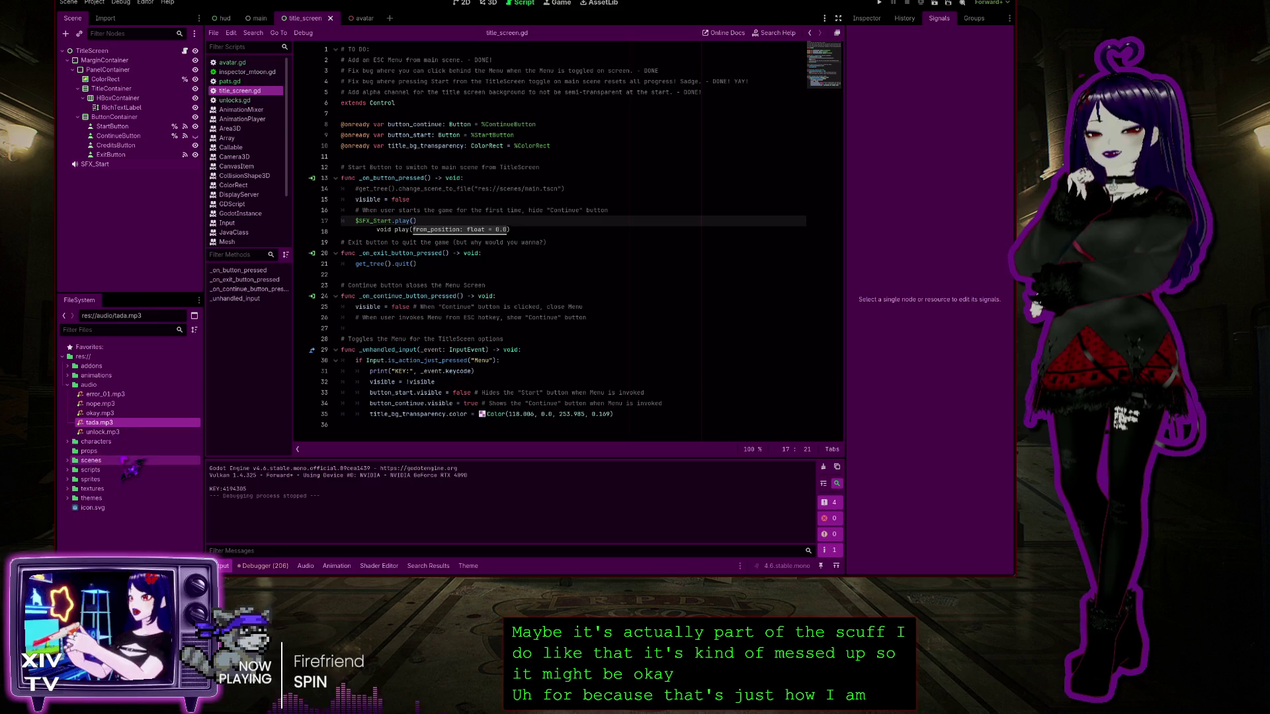
{"action": "left_click", "coordinate": [113, 126]}
{"action": "mouse_move", "coordinate": [125, 140]}
{"action": "left_mouse_down"}
{"action": "mouse_move", "coordinate": [110, 127]}
{"action": "mouse_move", "coordinate": [103, 196]}
{"action": "left_mouse_up"}
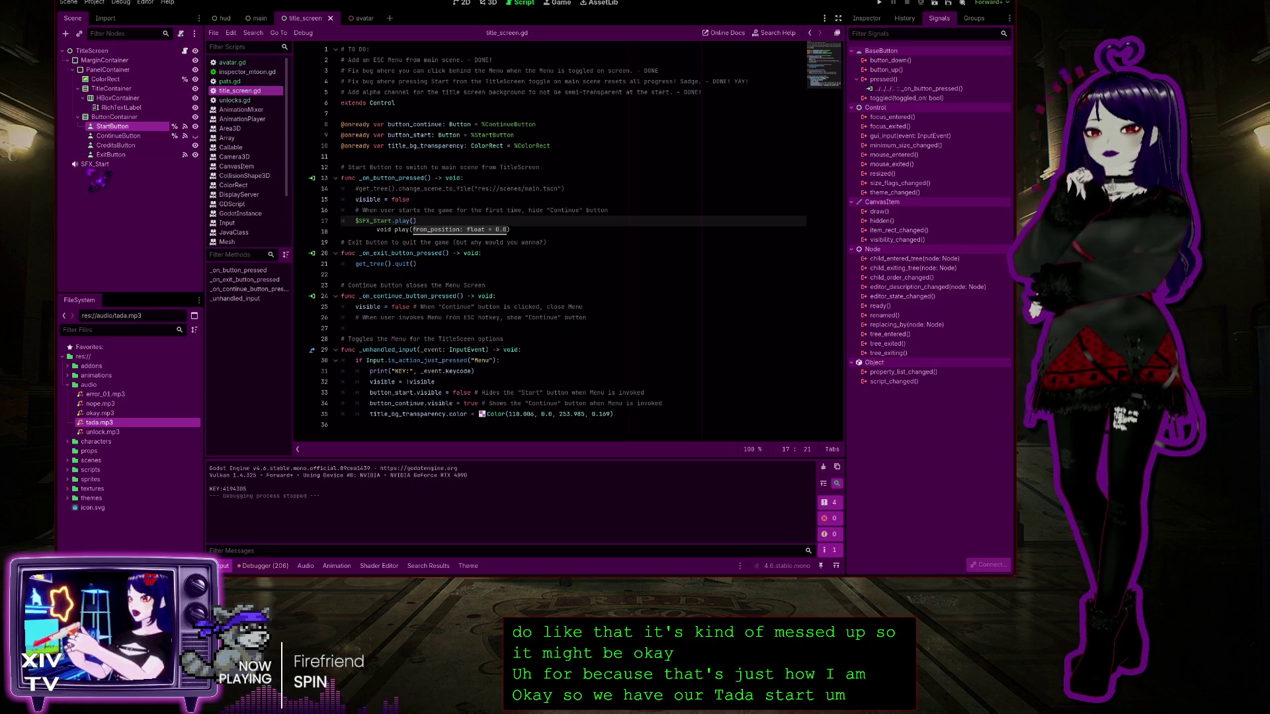
{"action": "mouse_move", "coordinate": [103, 197]}
{"action": "left_mouse_down"}
{"action": "mouse_move", "coordinate": [95, 172]}
{"action": "mouse_move", "coordinate": [93, 188]}
{"action": "mouse_move", "coordinate": [126, 173]}
{"action": "mouse_move", "coordinate": [113, 165]}
{"action": "mouse_move", "coordinate": [107, 199]}
{"action": "mouse_move", "coordinate": [127, 139]}
{"action": "mouse_move", "coordinate": [136, 149]}
{"action": "left_mouse_up"}
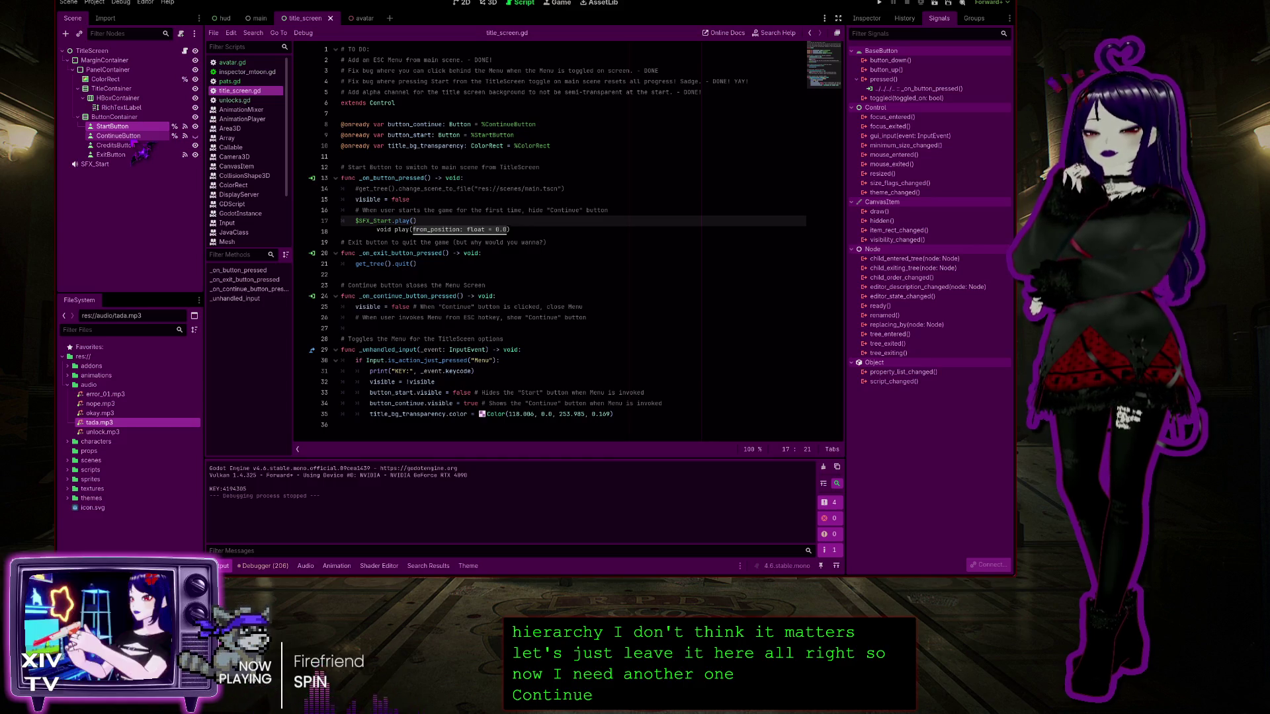
{"action": "mouse_move", "coordinate": [136, 148]}
{"action": "left_mouse_down"}
{"action": "mouse_move", "coordinate": [132, 236]}
{"action": "mouse_move", "coordinate": [118, 190]}
{"action": "left_mouse_up"}
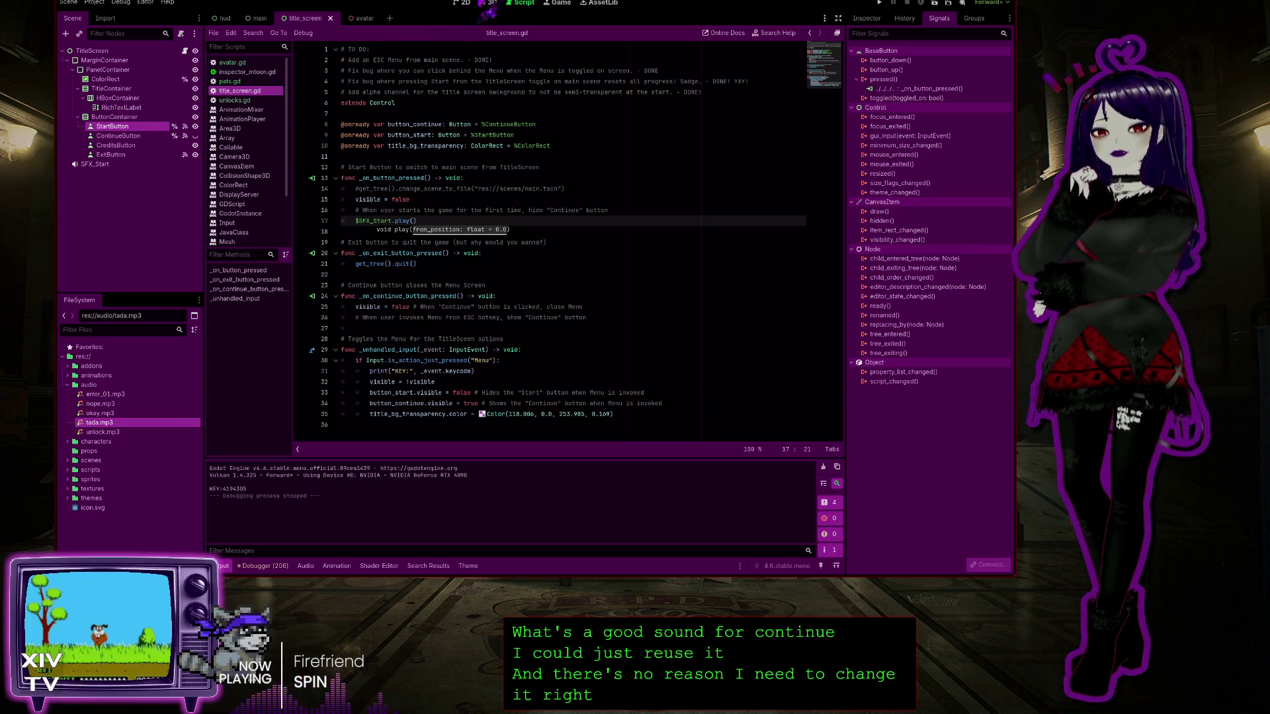
{"action": "left_click", "coordinate": [622, 275]}
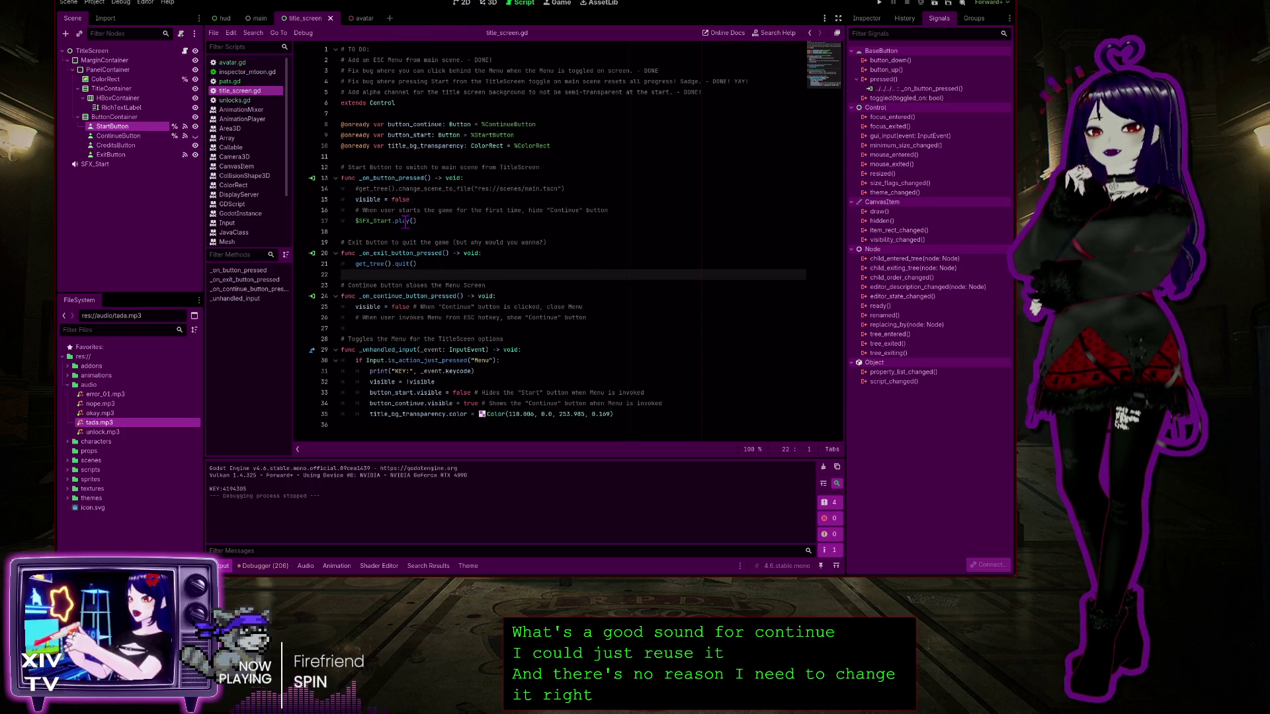
Copy $SFX_Start.play() onto a new line in _on_continue_button_pressed() and run the game with F5
{"action": "left_click_drag", "start_coordinate": [418, 221], "coordinate": [353, 222]}
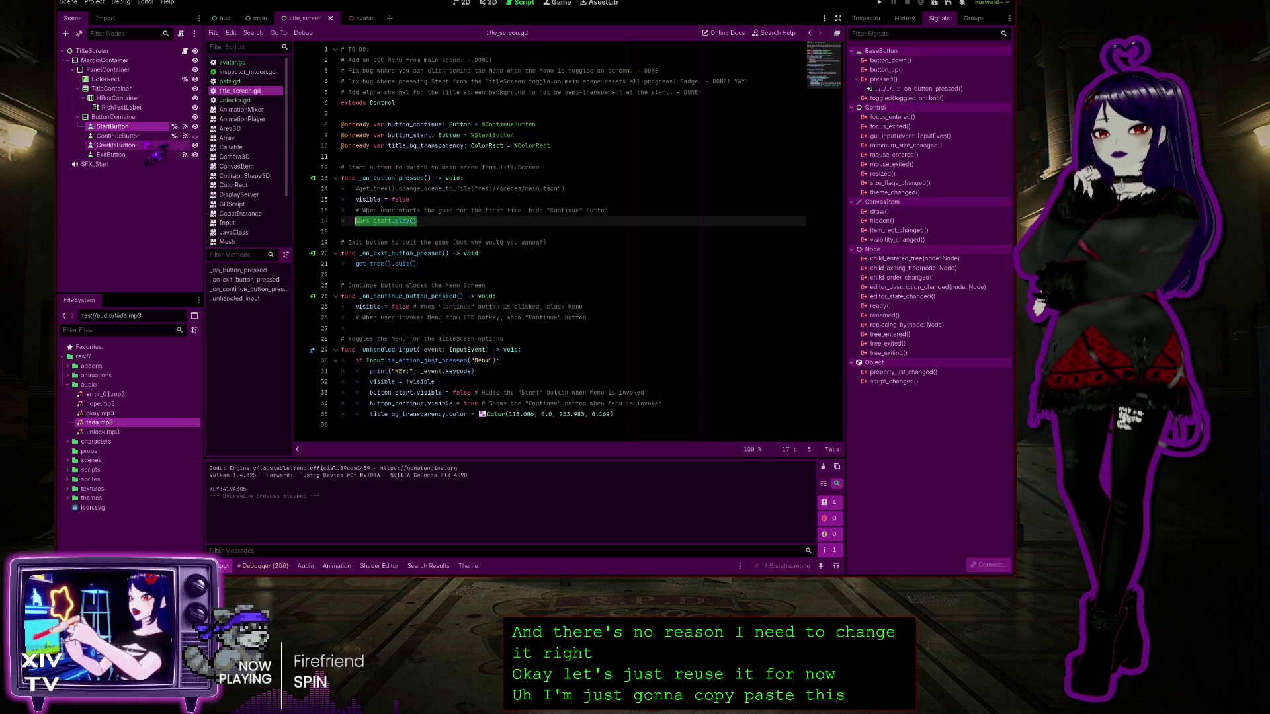
{"action": "left_click", "coordinate": [139, 136]}
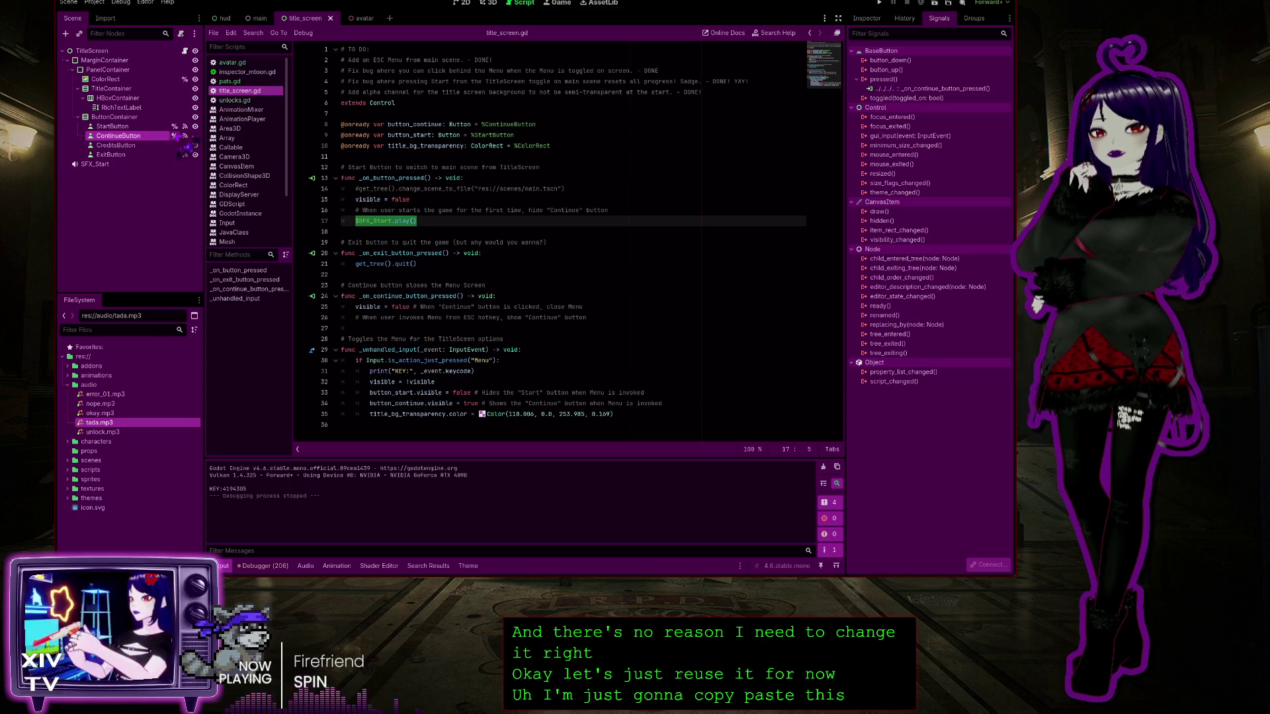
{"action": "left_click", "coordinate": [953, 89]}
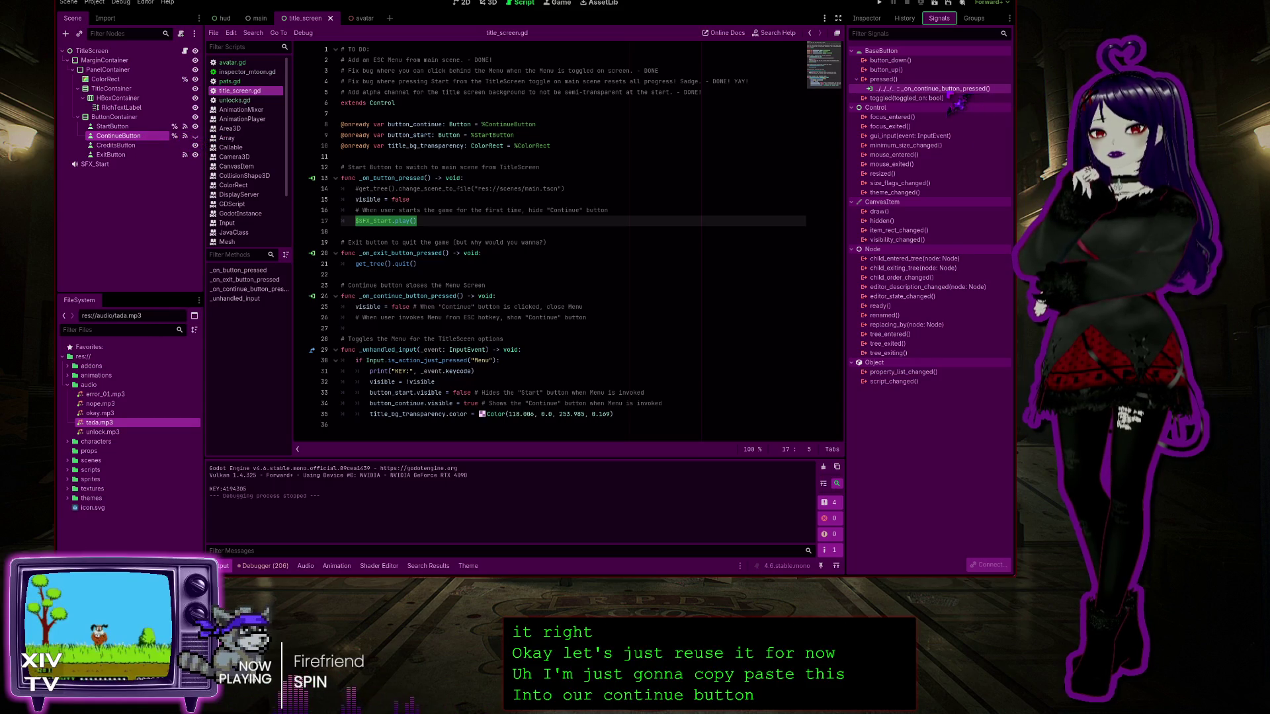
{"action": "left_click", "coordinate": [343, 307]}
{"action": "left_click", "coordinate": [612, 322]}
{"action": "key", "text": "Return"}
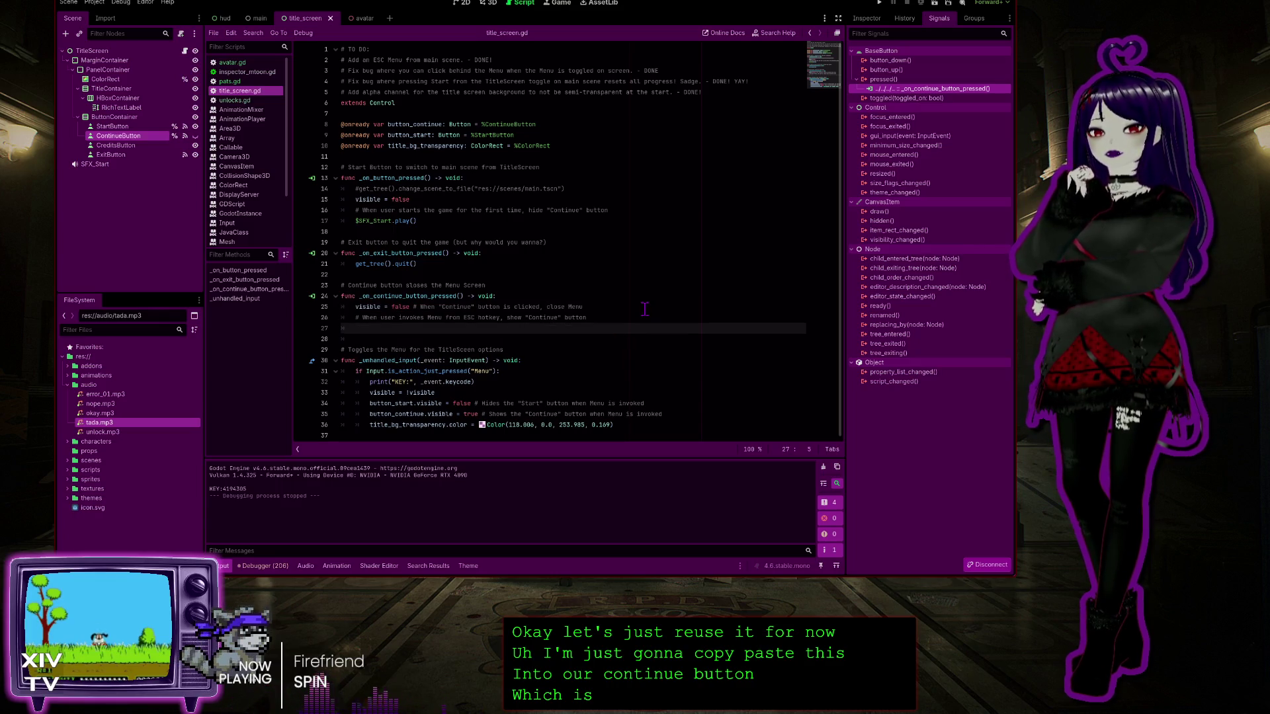
{"action": "type", "text": "$SFX_Start.play()"}
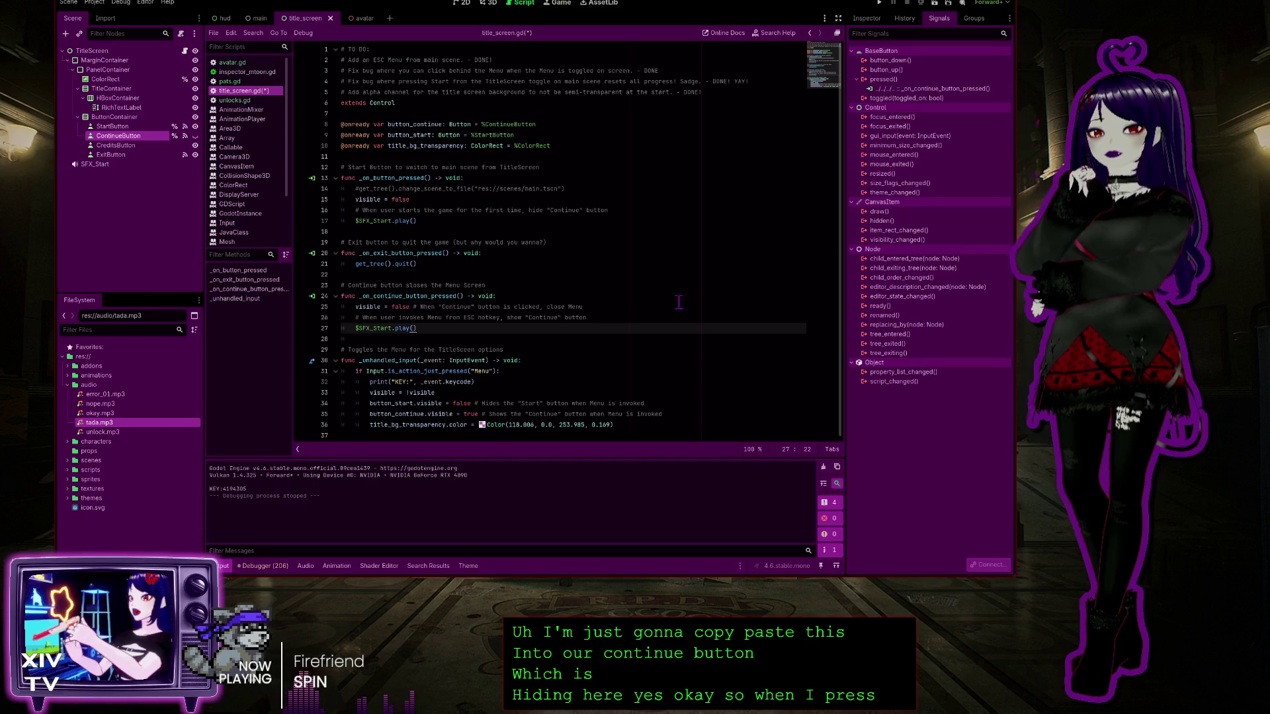
{"action": "key", "text": "F5"}
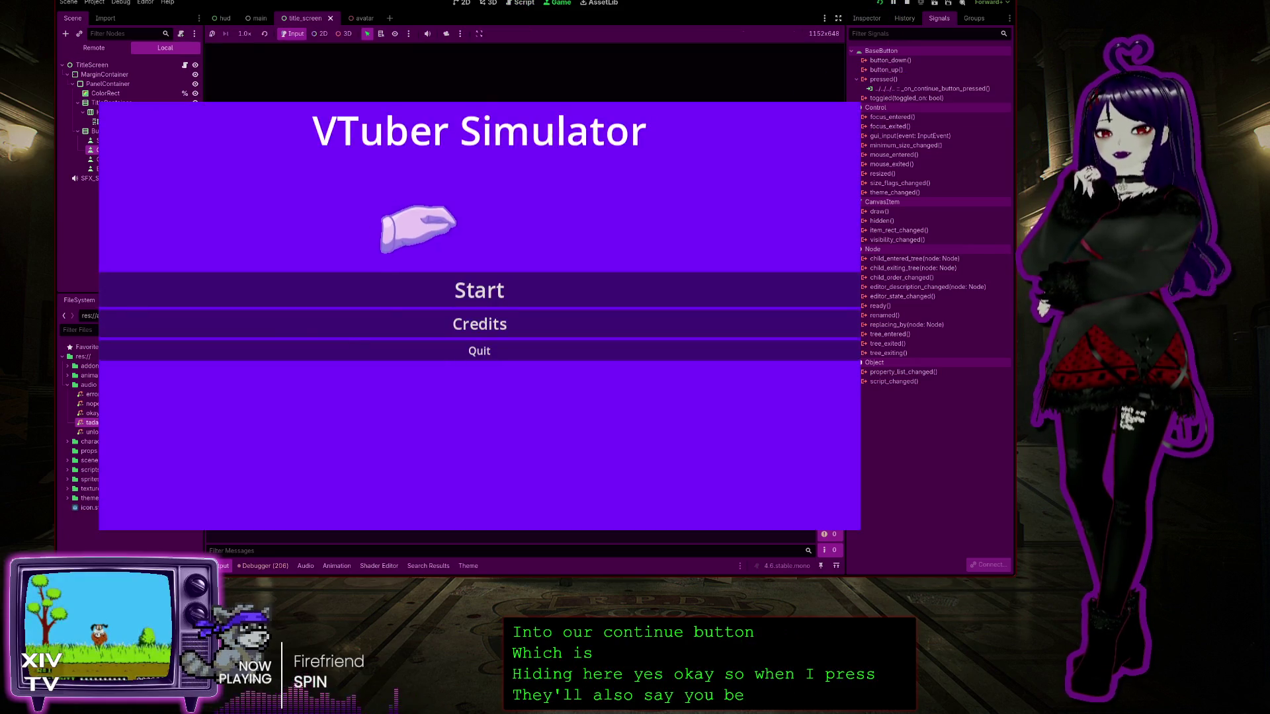
Start the game, pat the head, pause and resume with Continue, then pause again and stop the game
{"action": "left_click", "coordinate": [469, 286]}
{"action": "key", "text": "Escape"}
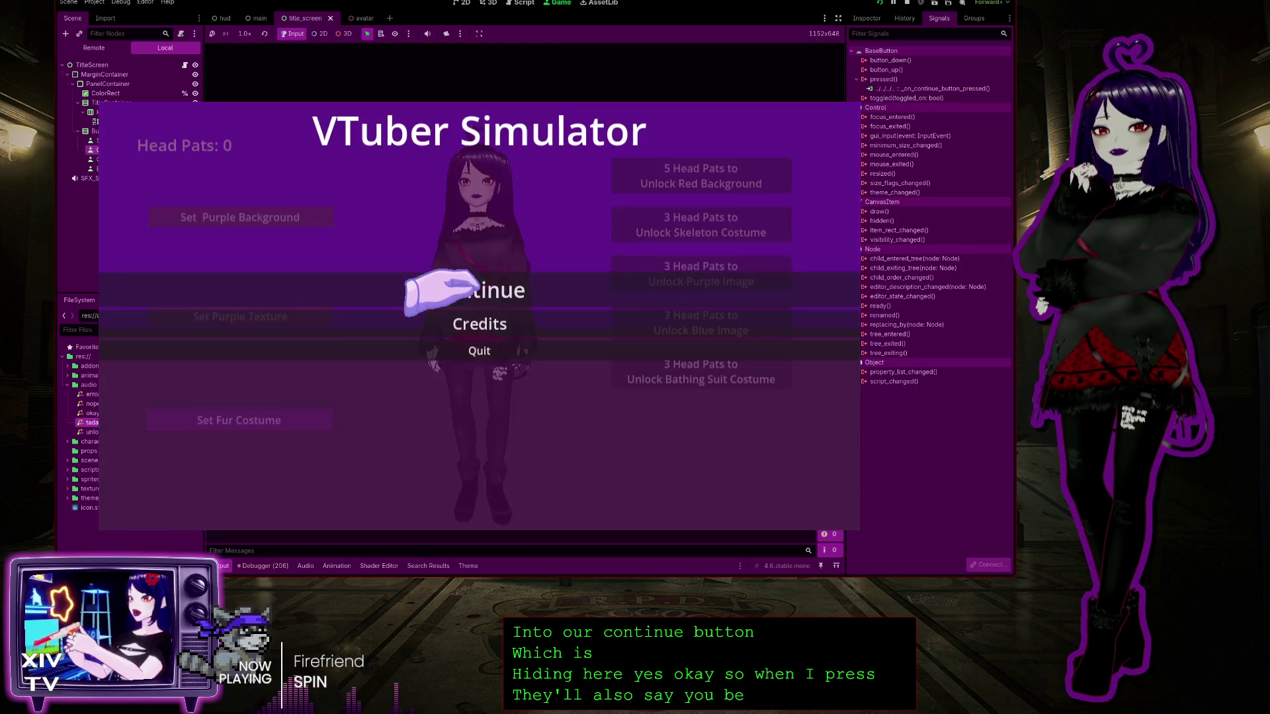
{"action": "left_click", "coordinate": [470, 283]}
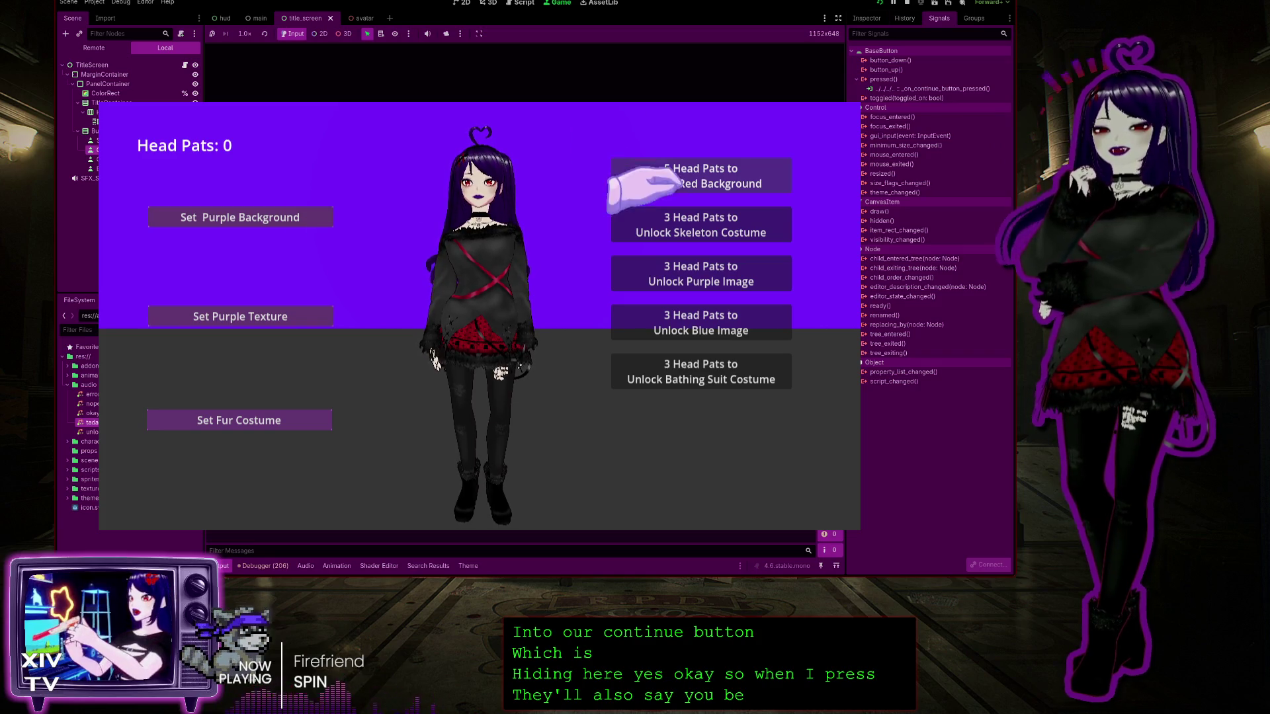
{"action": "left_click", "coordinate": [463, 166]}
{"action": "left_click", "coordinate": [463, 169]}
{"action": "left_click", "coordinate": [489, 162]}
{"action": "left_click", "coordinate": [490, 162]}
{"action": "key", "text": "Escape"}
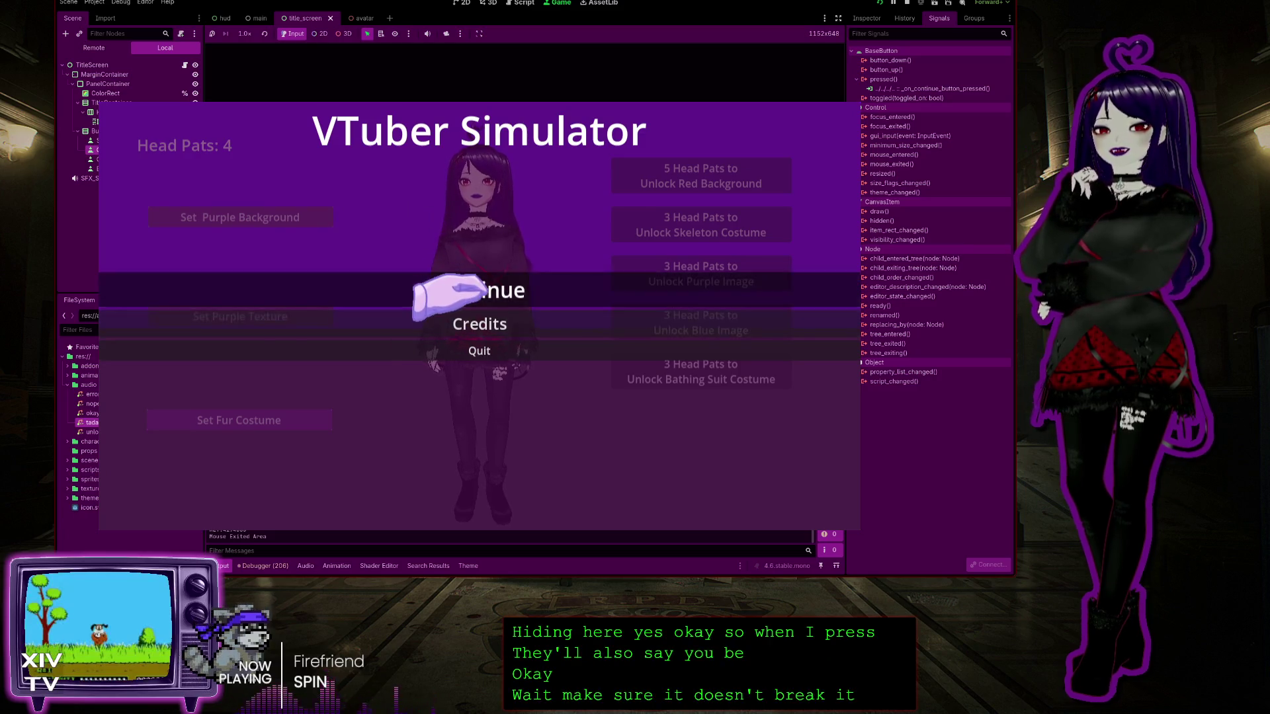
{"action": "left_click", "coordinate": [476, 289]}
{"action": "key", "text": "Escape"}
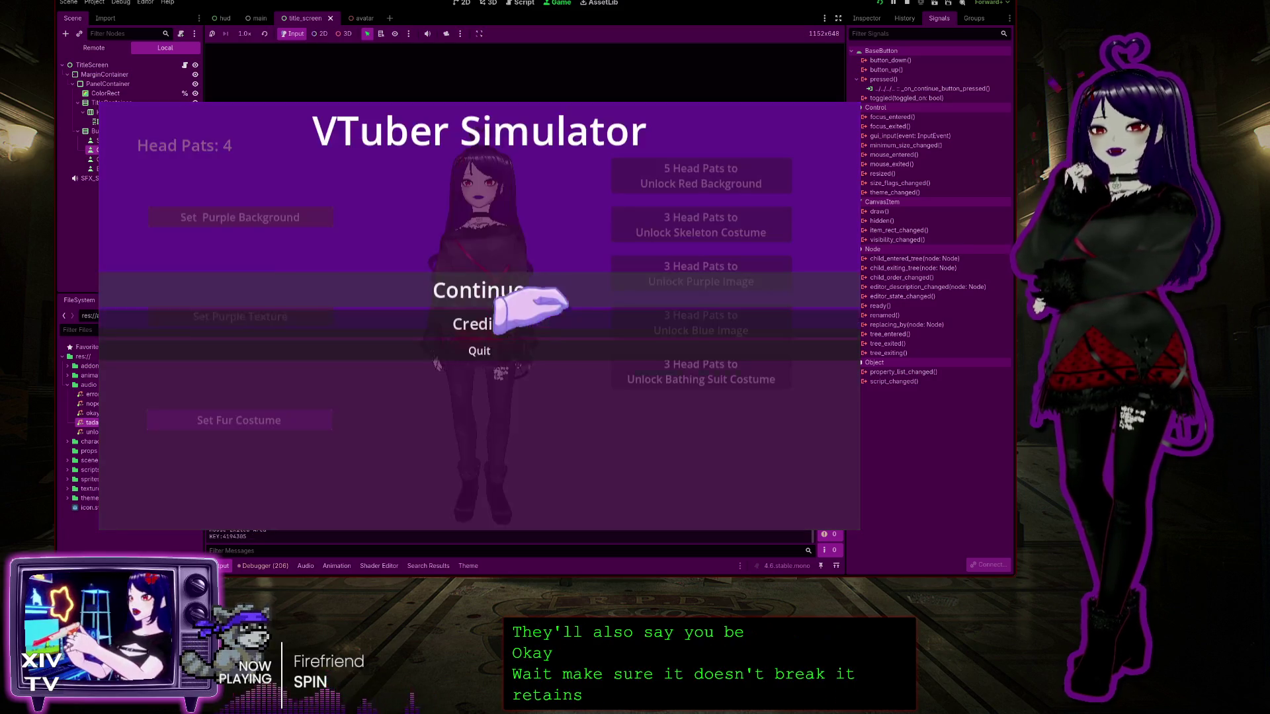
{"action": "left_click", "coordinate": [440, 351]}
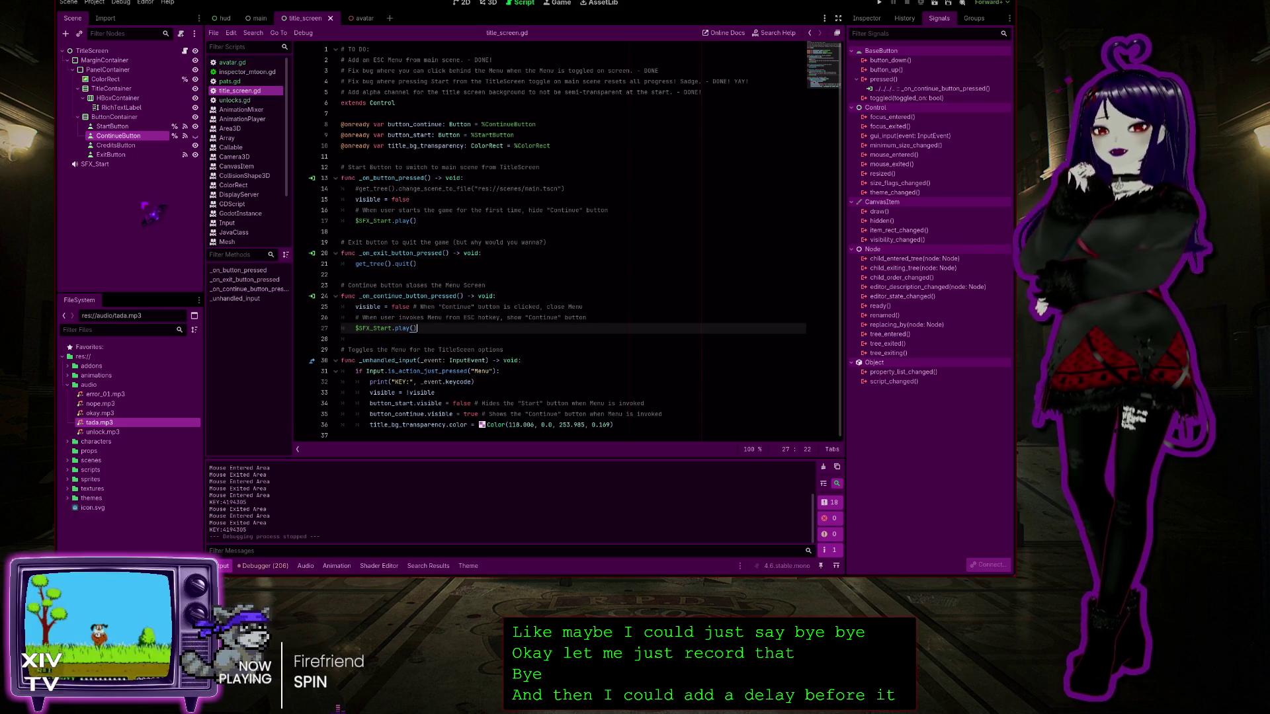
Deselect ContinueButton and select the newly added bye.mp3 in the FileSystem audio folder
{"action": "left_click", "coordinate": [106, 176]}
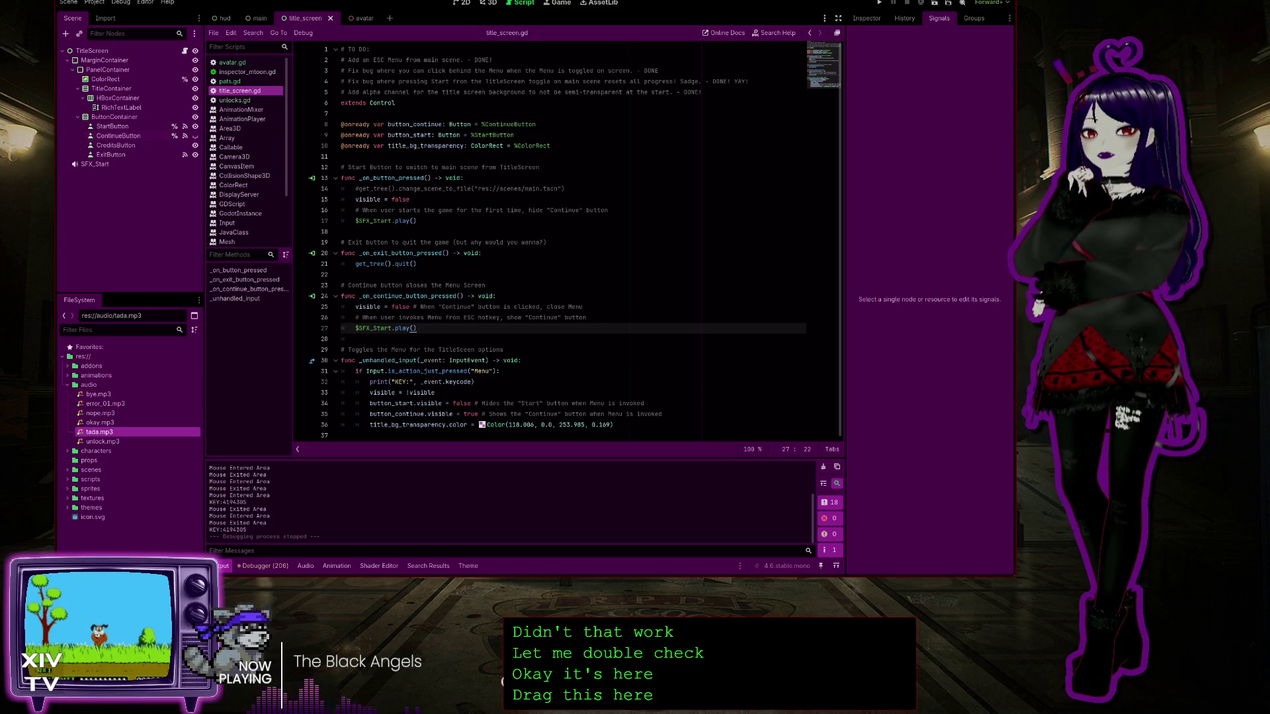
{"action": "mouse_move", "coordinate": [98, 394]}
{"action": "left_mouse_down"}
{"action": "mouse_move", "coordinate": [103, 408]}
{"action": "mouse_move", "coordinate": [118, 171]}
{"action": "left_mouse_up"}
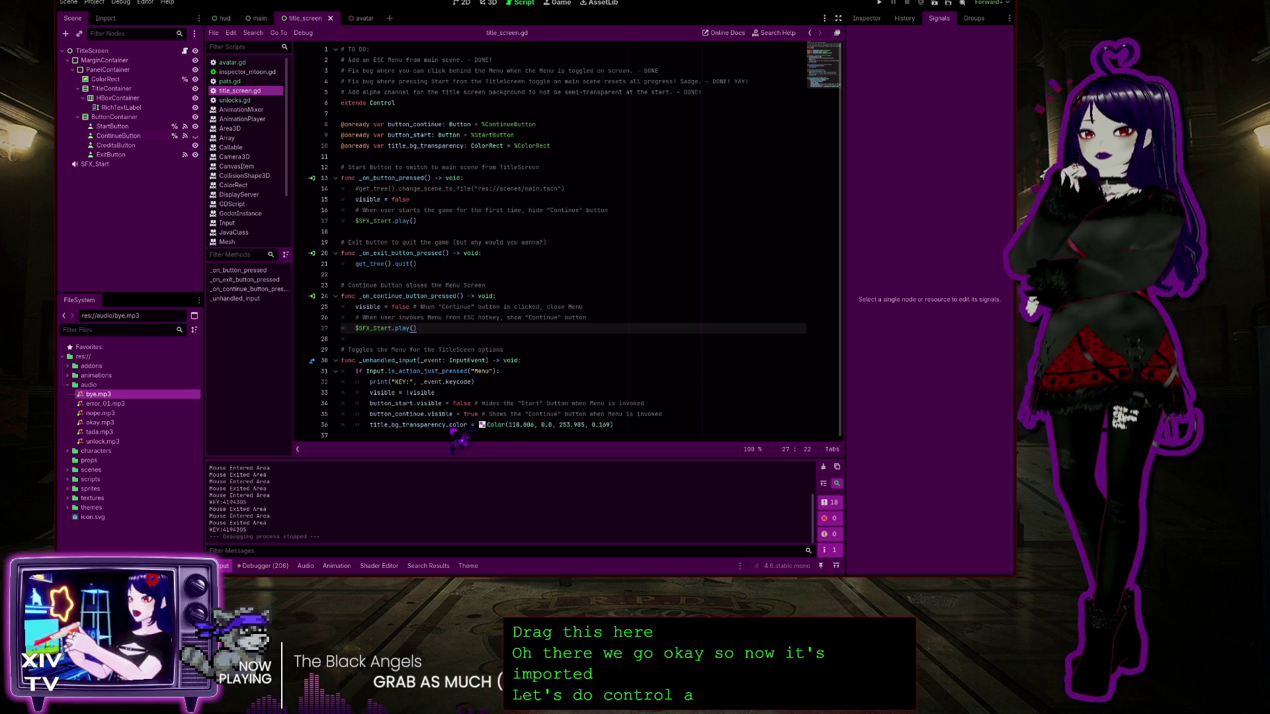
Add an AudioStreamPlayer to the title screen and rename it SFX_Exit
{"action": "key", "text": "Return"}
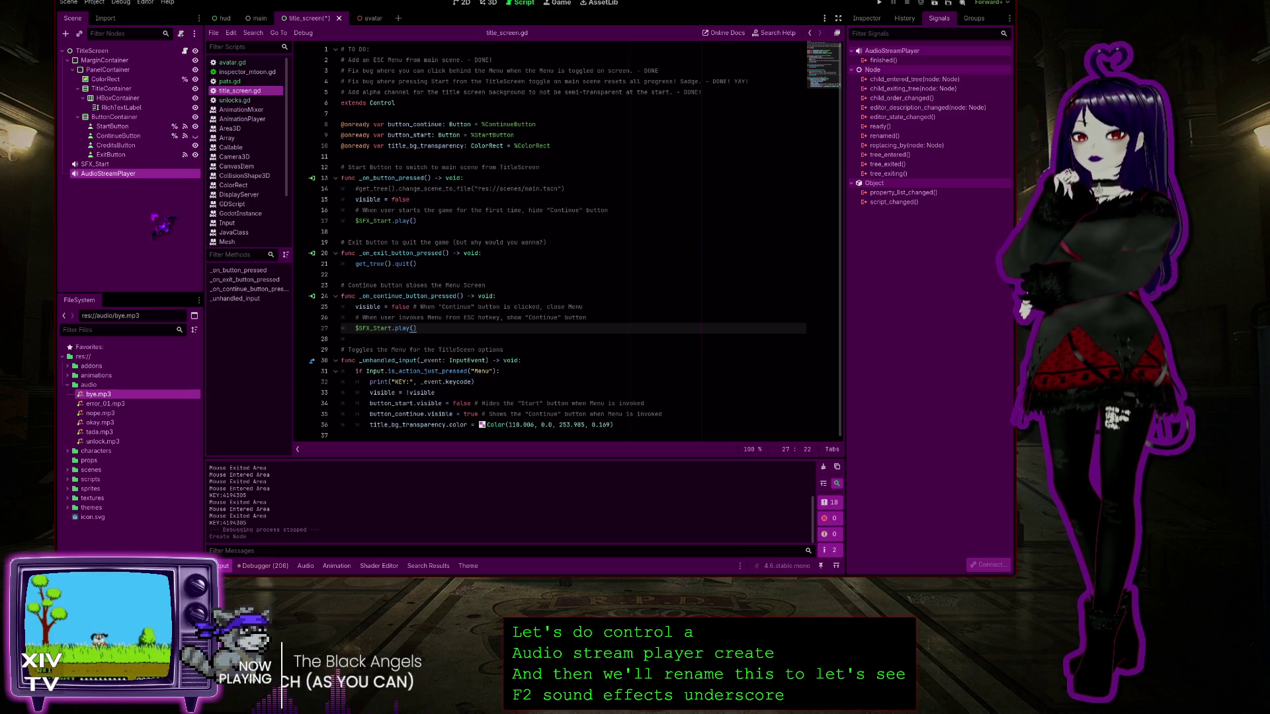
{"action": "key", "text": "F2"}
{"action": "type", "text": "SFX_Exit"}
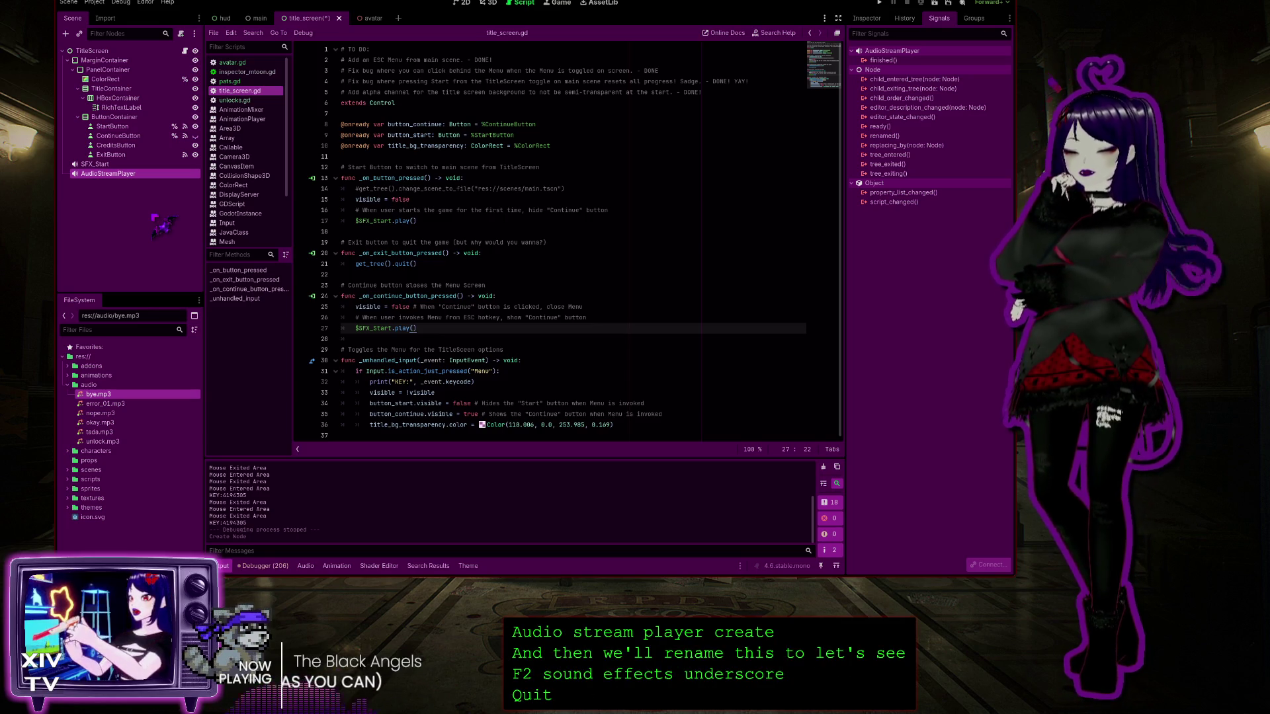
{"action": "key", "text": "Return"}
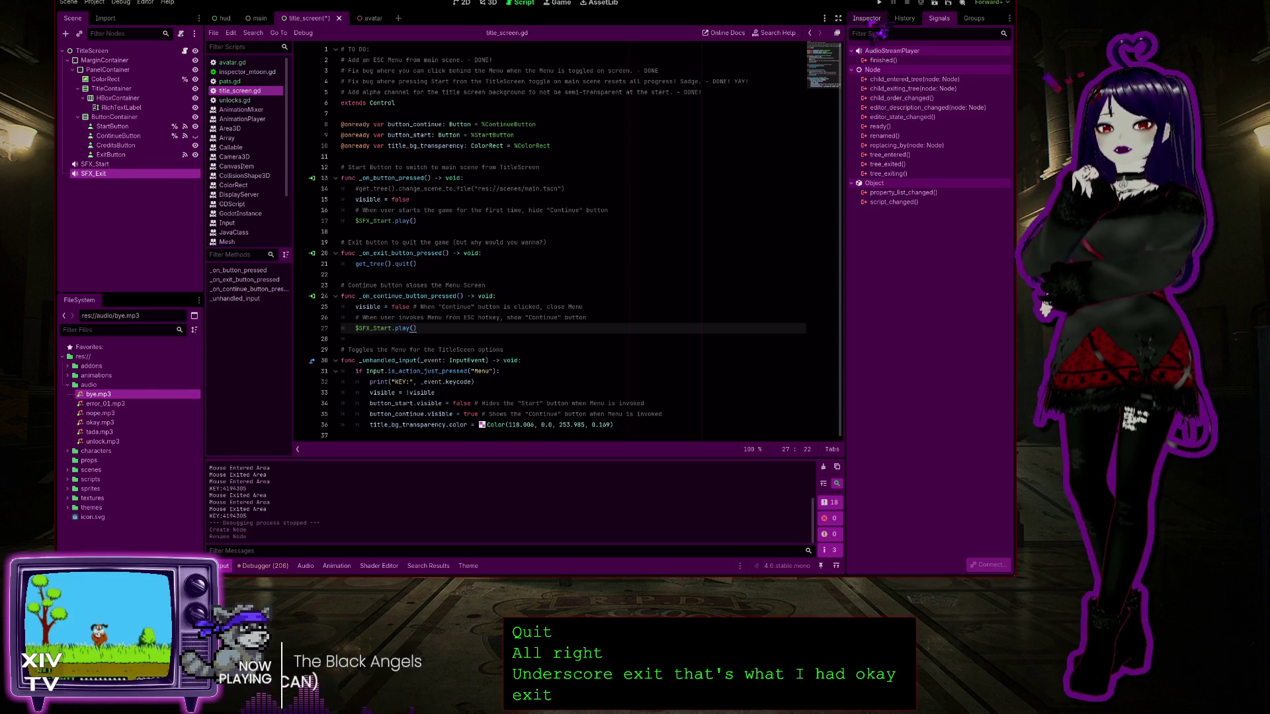
Assign bye.mp3 to SFX_Exit's Stream property in the Inspector
{"action": "left_click", "coordinate": [867, 19]}
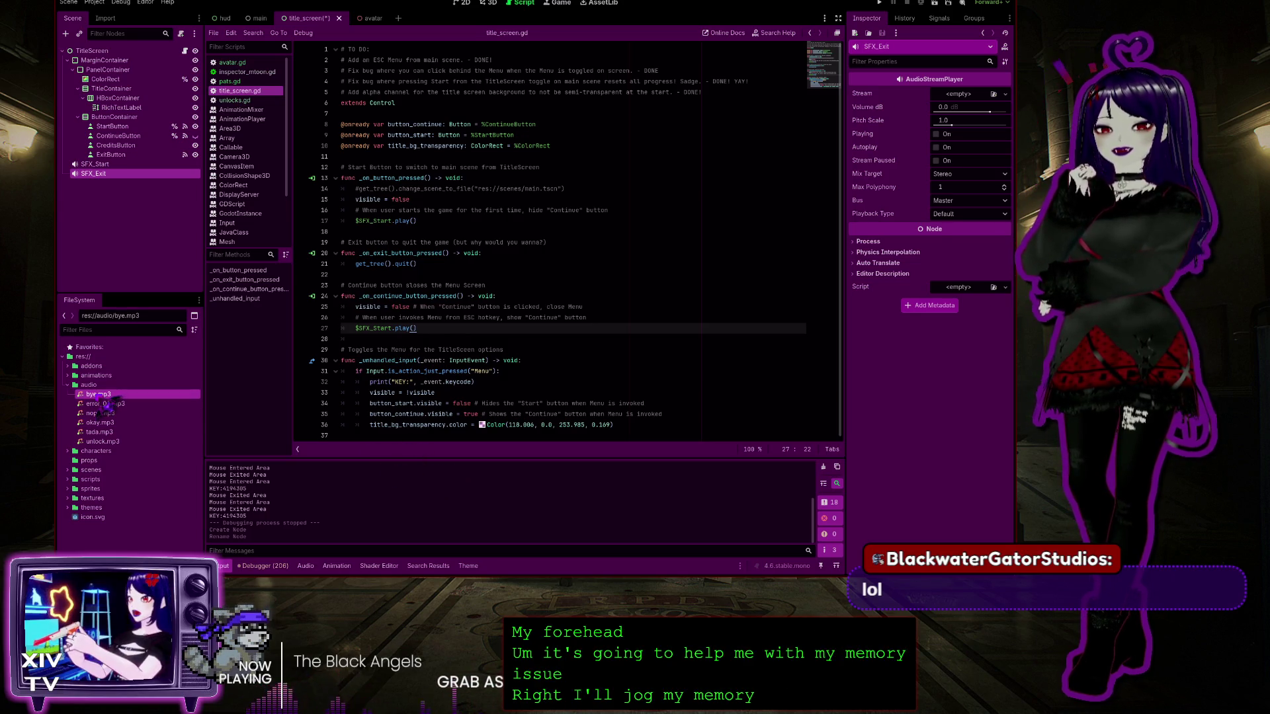
{"action": "left_click_drag", "start_coordinate": [106, 402], "coordinate": [959, 94]}
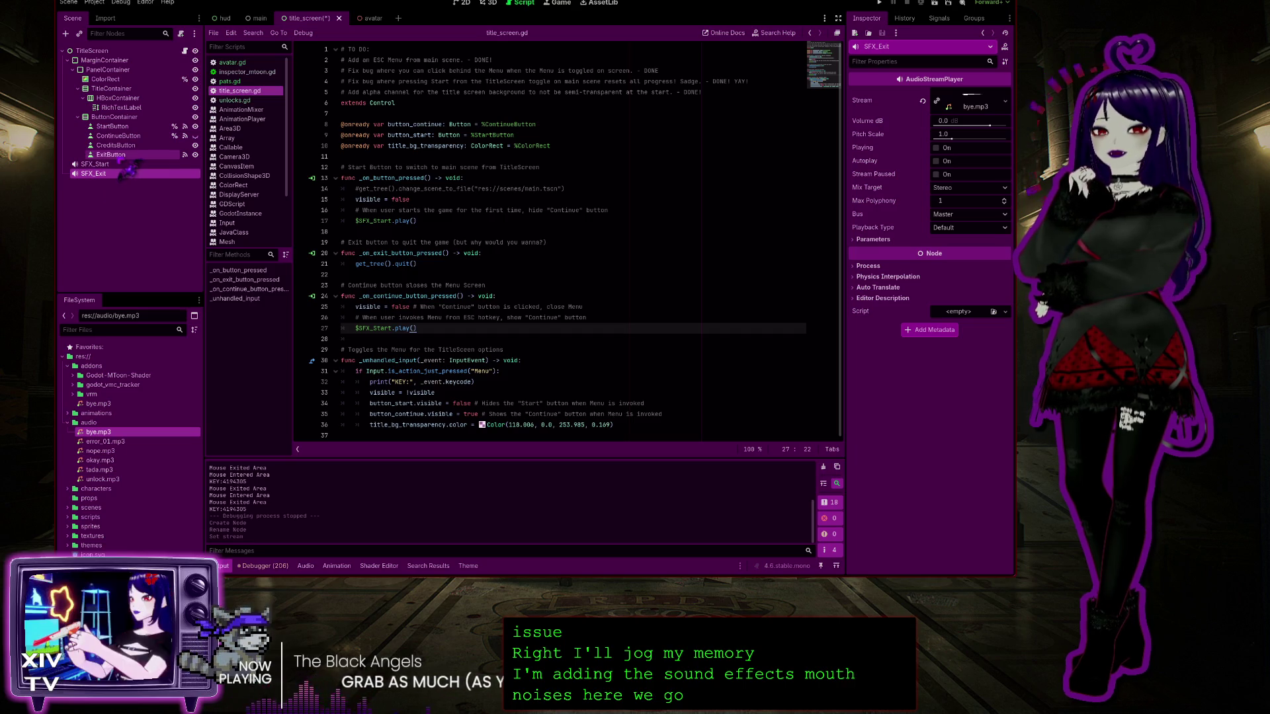
{"action": "left_click", "coordinate": [113, 154]}
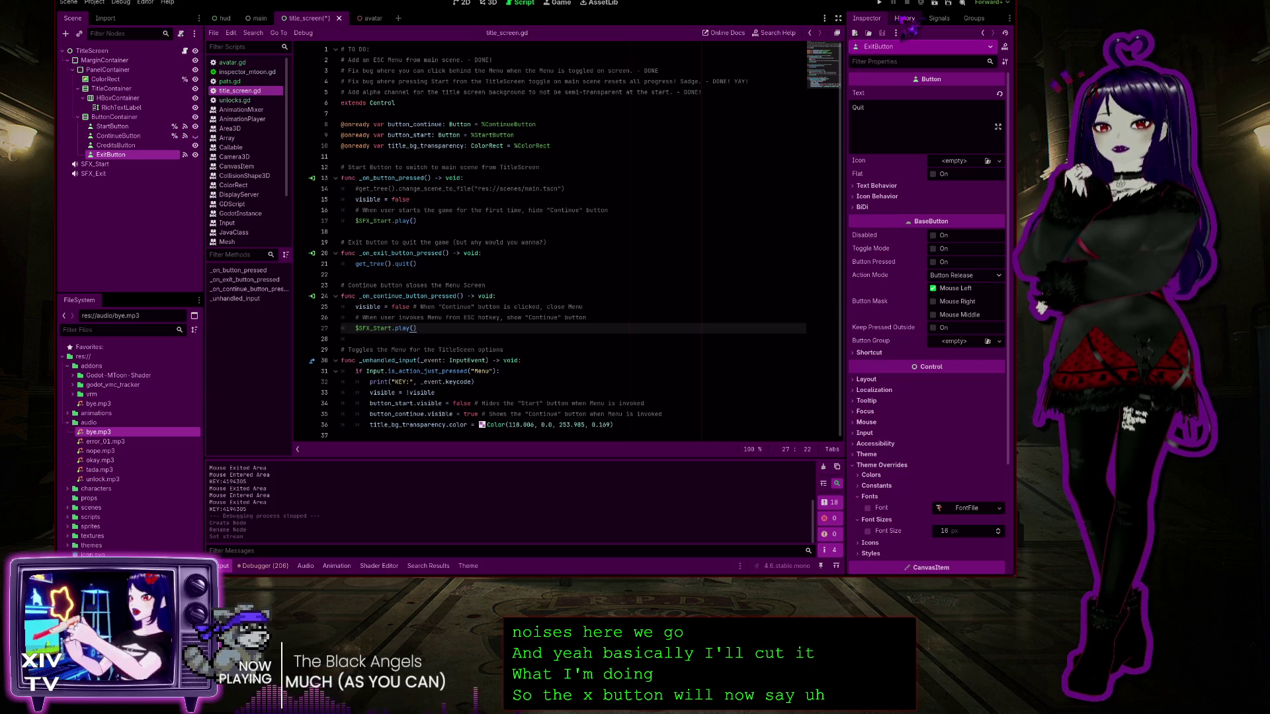
Follow ExitButton's pressed signal connection to its handler in title_screen.gd
{"action": "left_click", "coordinate": [939, 18]}
{"action": "left_click", "coordinate": [872, 89]}
{"action": "double_click", "coordinate": [872, 89]}
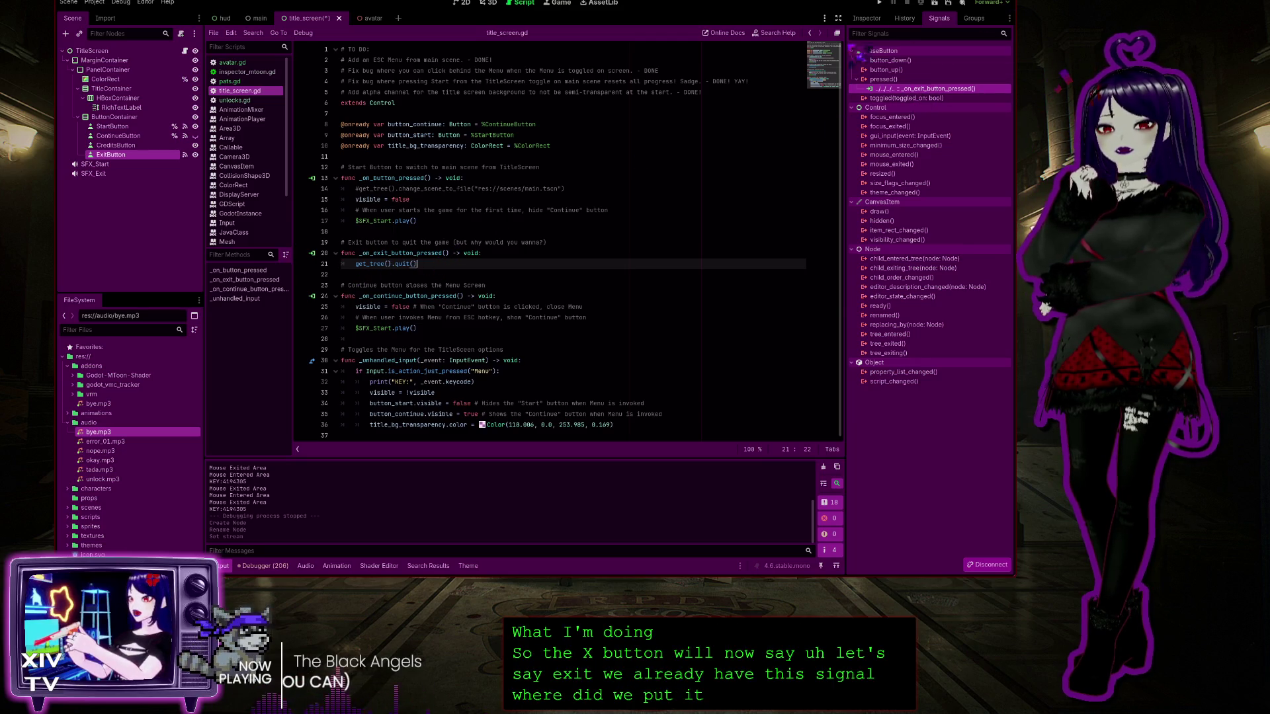
{"action": "left_click", "coordinate": [868, 19]}
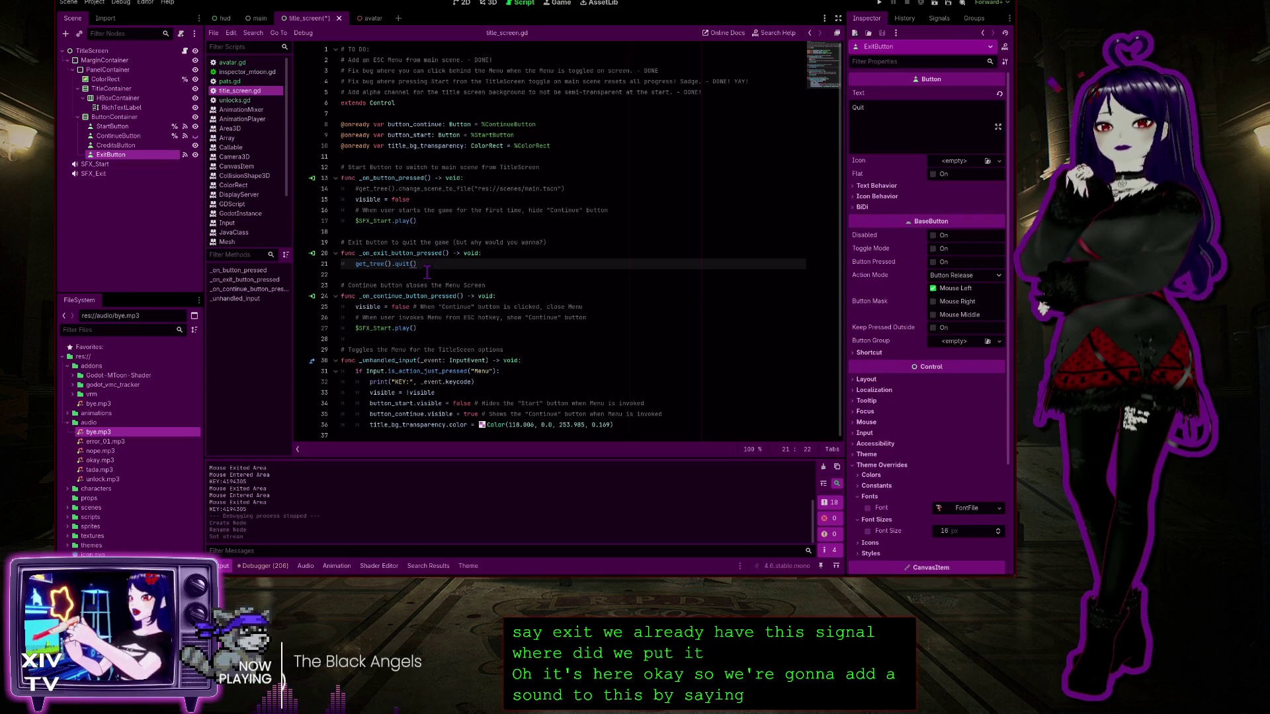
Add $SFX_Exit.play() after get_tree().quit(), then run the game and click Quit to test
{"action": "key", "text": "Return"}
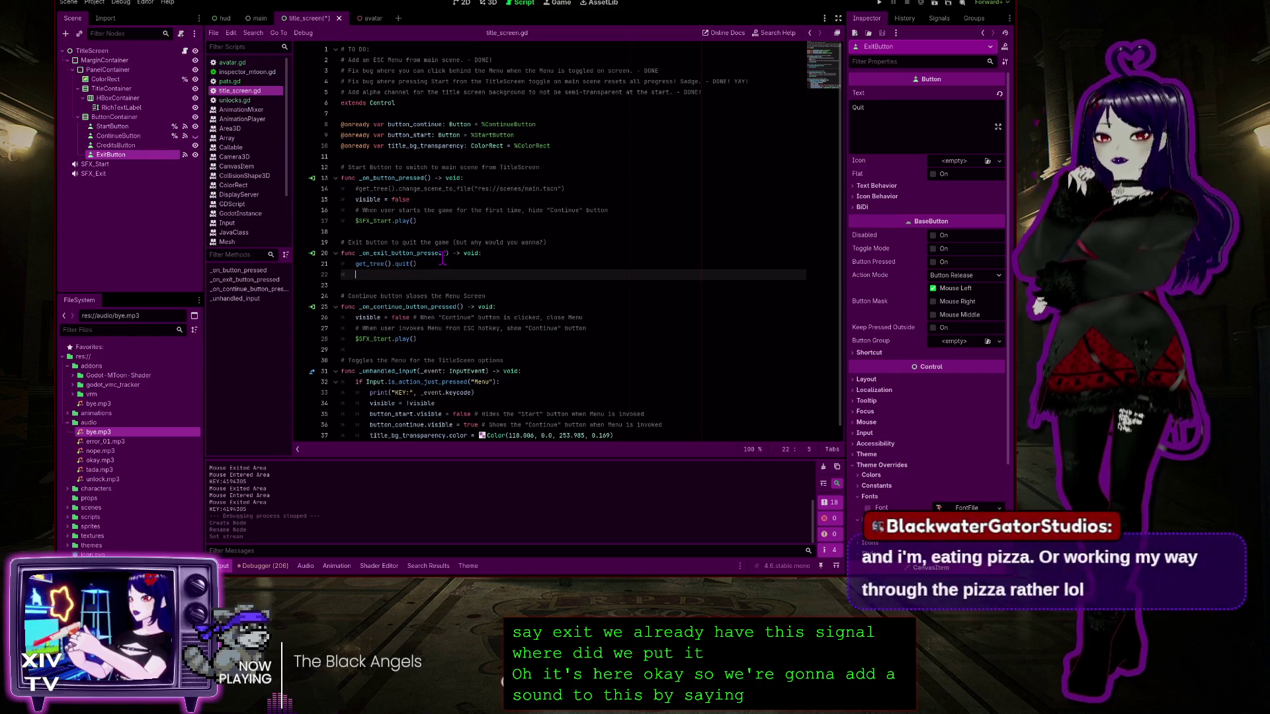
{"action": "mouse_move", "coordinate": [73, 178]}
{"action": "left_mouse_down"}
{"action": "mouse_move", "coordinate": [90, 169]}
{"action": "mouse_move", "coordinate": [382, 281]}
{"action": "mouse_move", "coordinate": [374, 275]}
{"action": "left_mouse_up"}
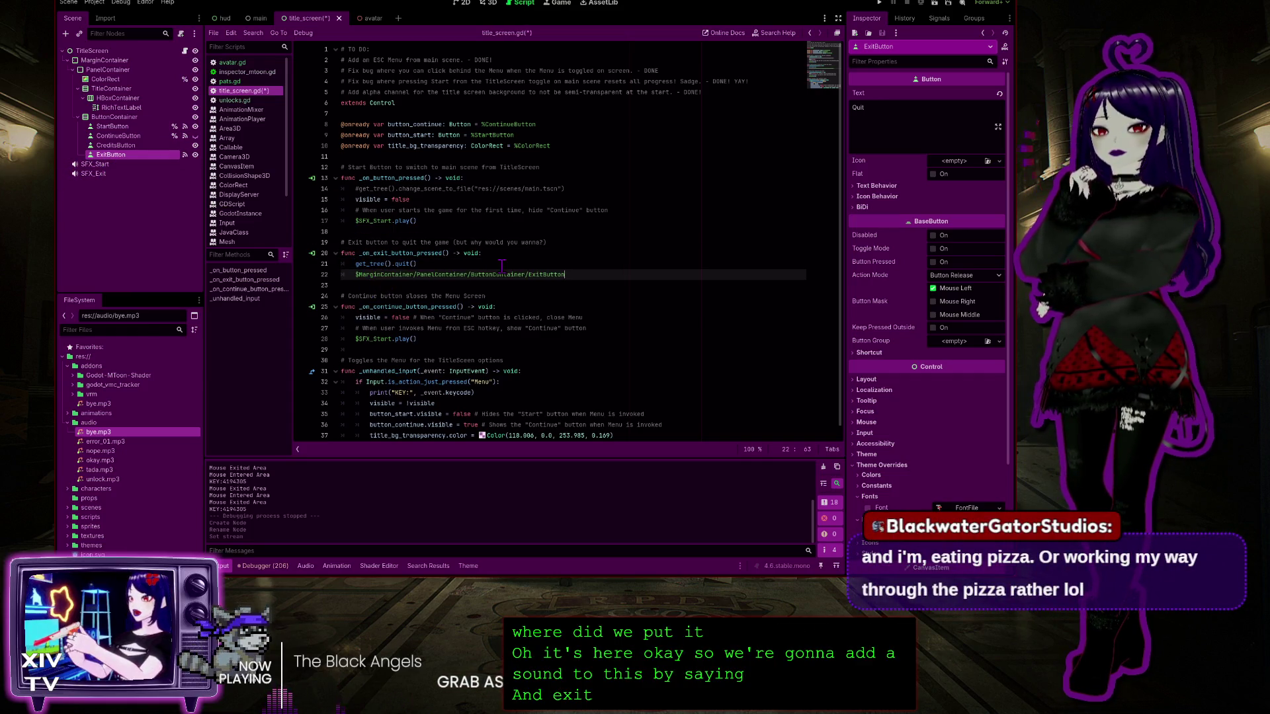
{"action": "key", "text": "ctrl+z"}
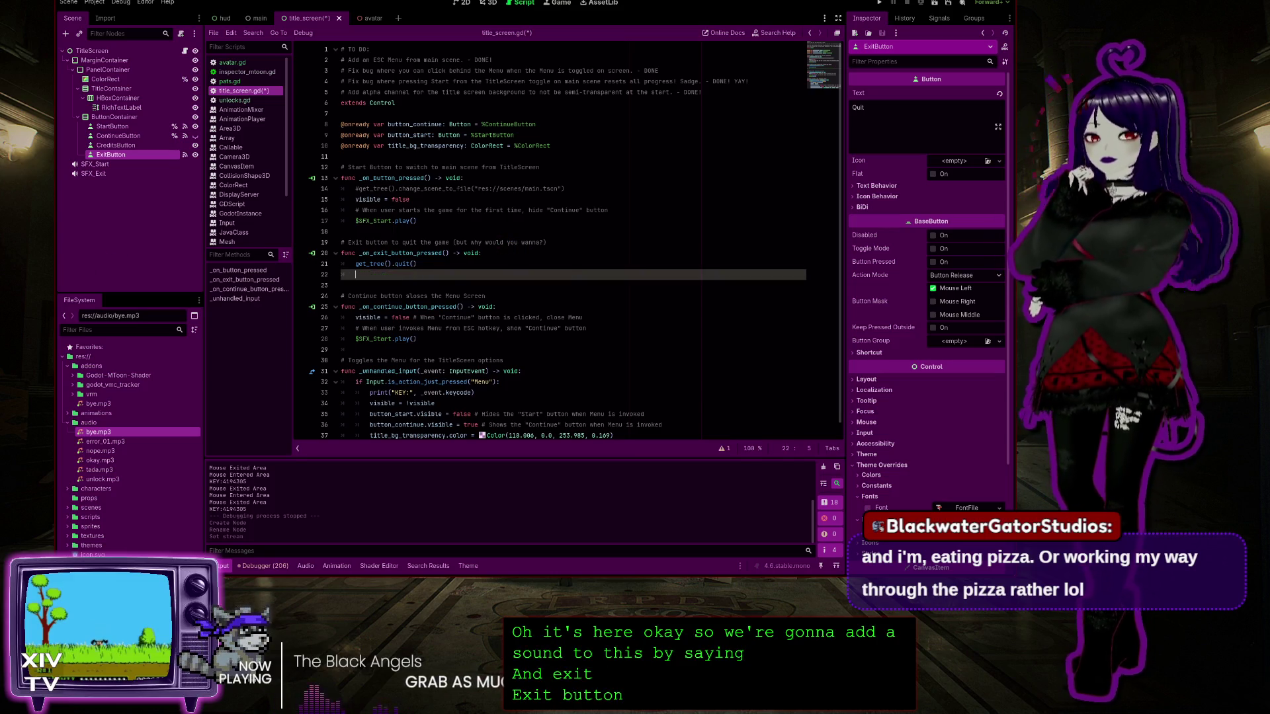
{"action": "mouse_move", "coordinate": [93, 173]}
{"action": "left_mouse_down"}
{"action": "mouse_move", "coordinate": [344, 272]}
{"action": "mouse_move", "coordinate": [387, 274]}
{"action": "left_mouse_up"}
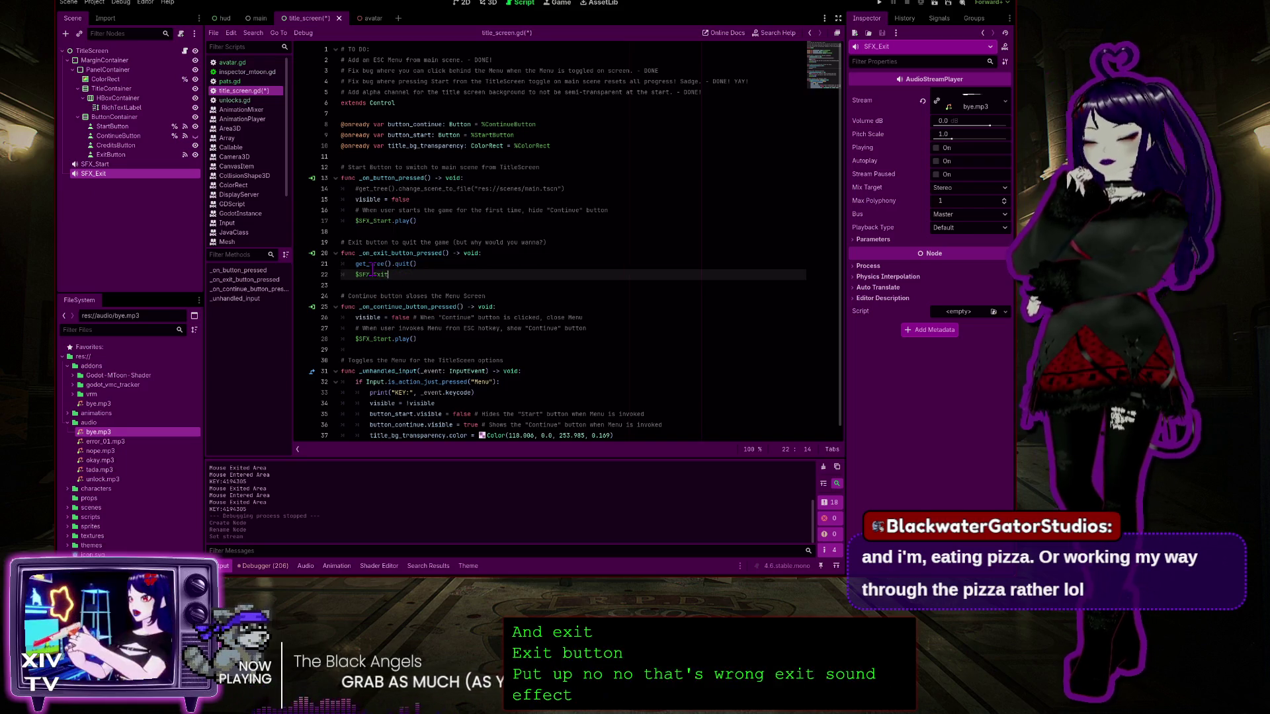
{"action": "type", "text": ".pla"}
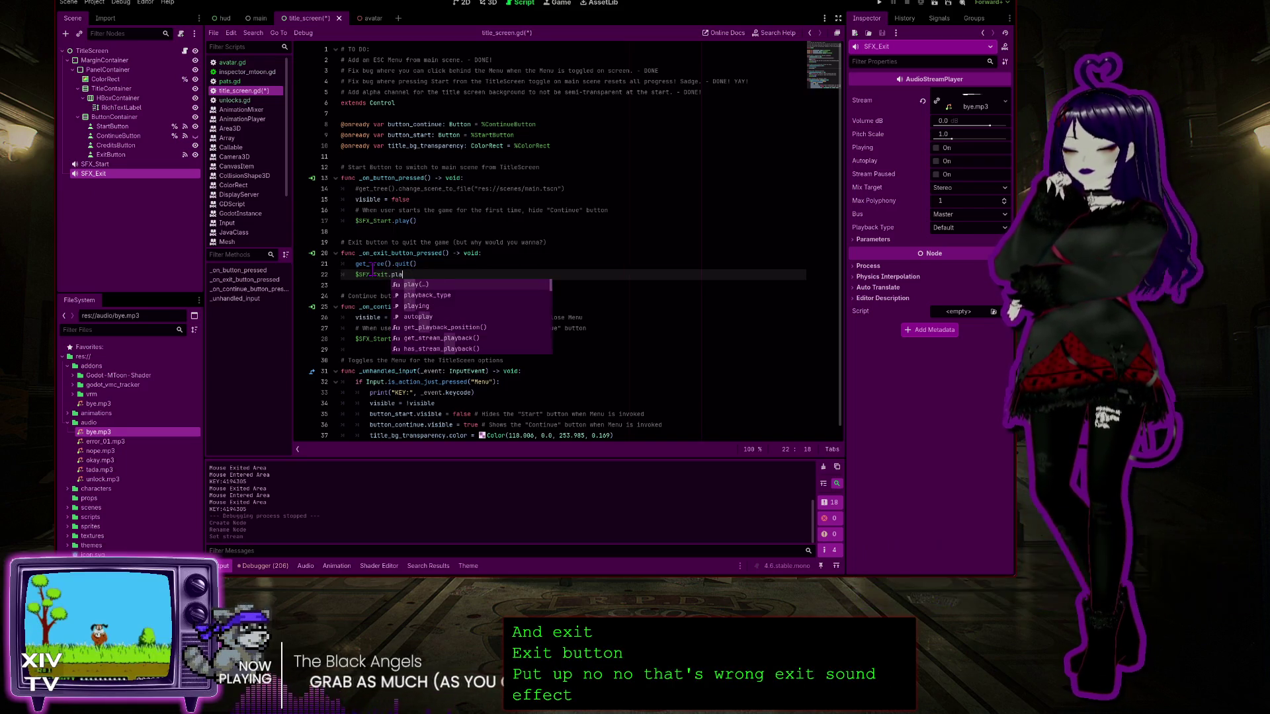
{"action": "key", "text": "Return"}
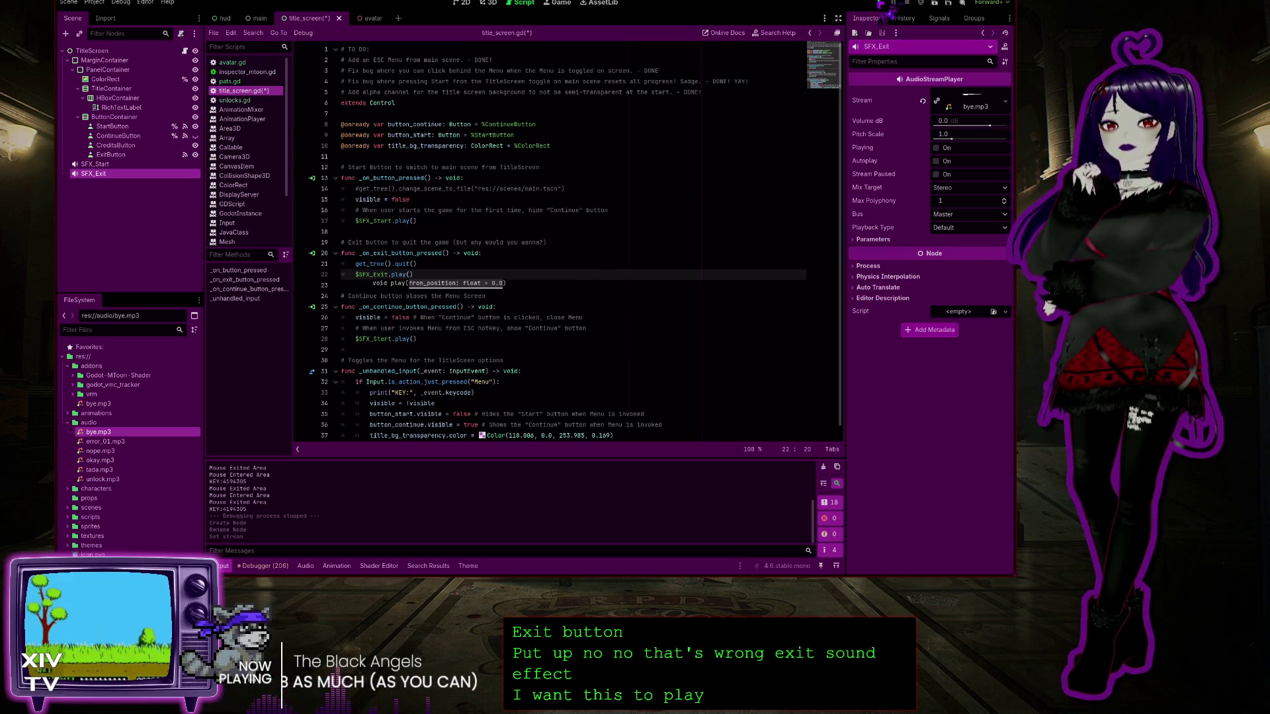
{"action": "left_click", "coordinate": [881, 3]}
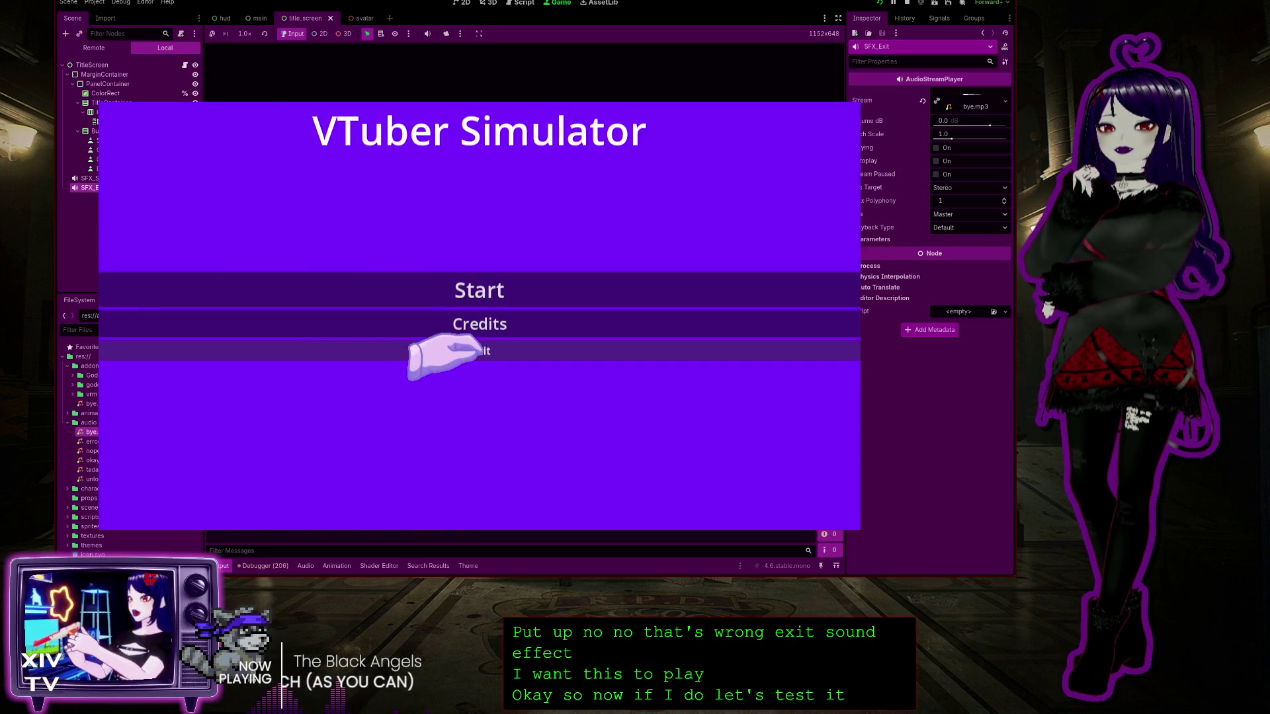
{"action": "left_click", "coordinate": [478, 350]}
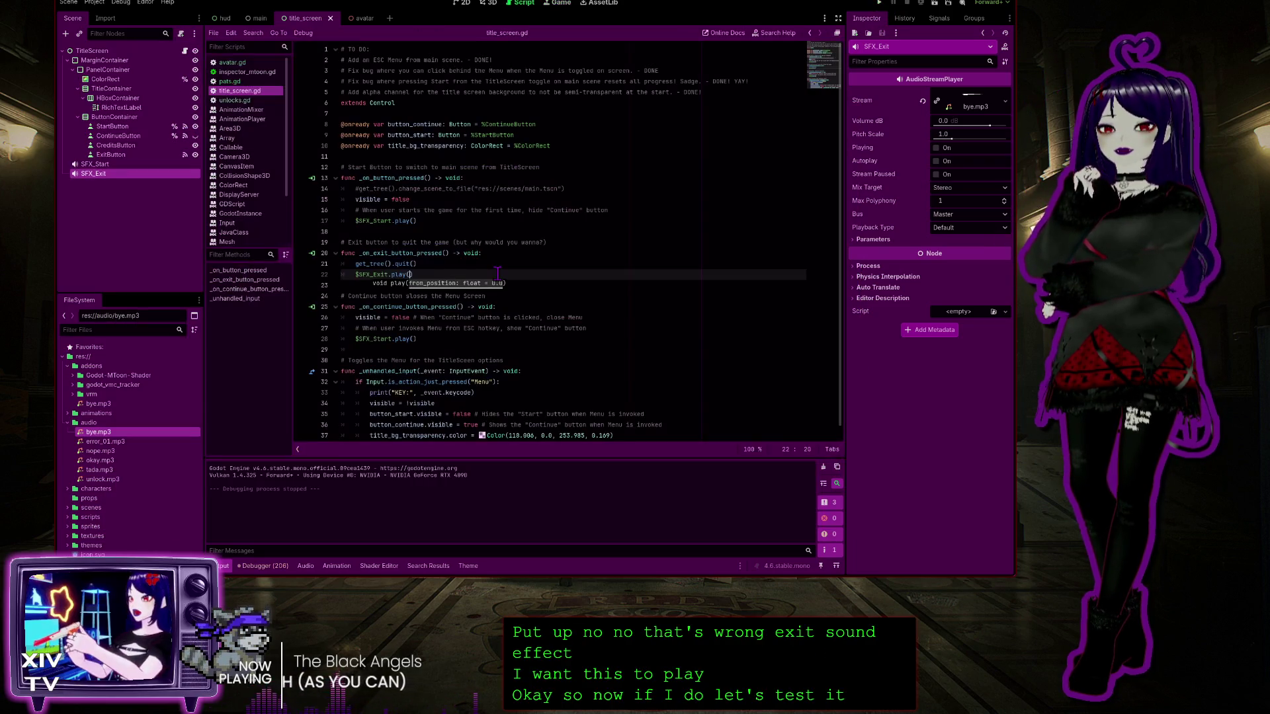
{"action": "left_click", "coordinate": [427, 275]}
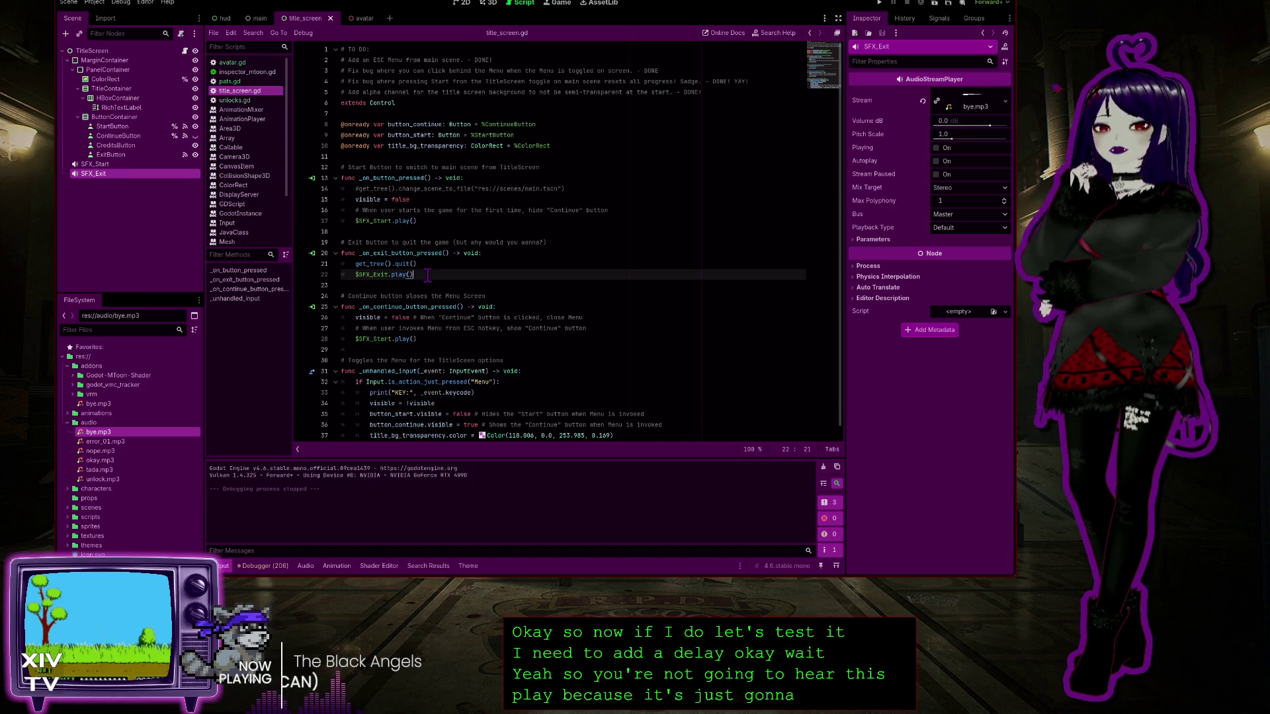
{"action": "left_click", "coordinate": [432, 266]}
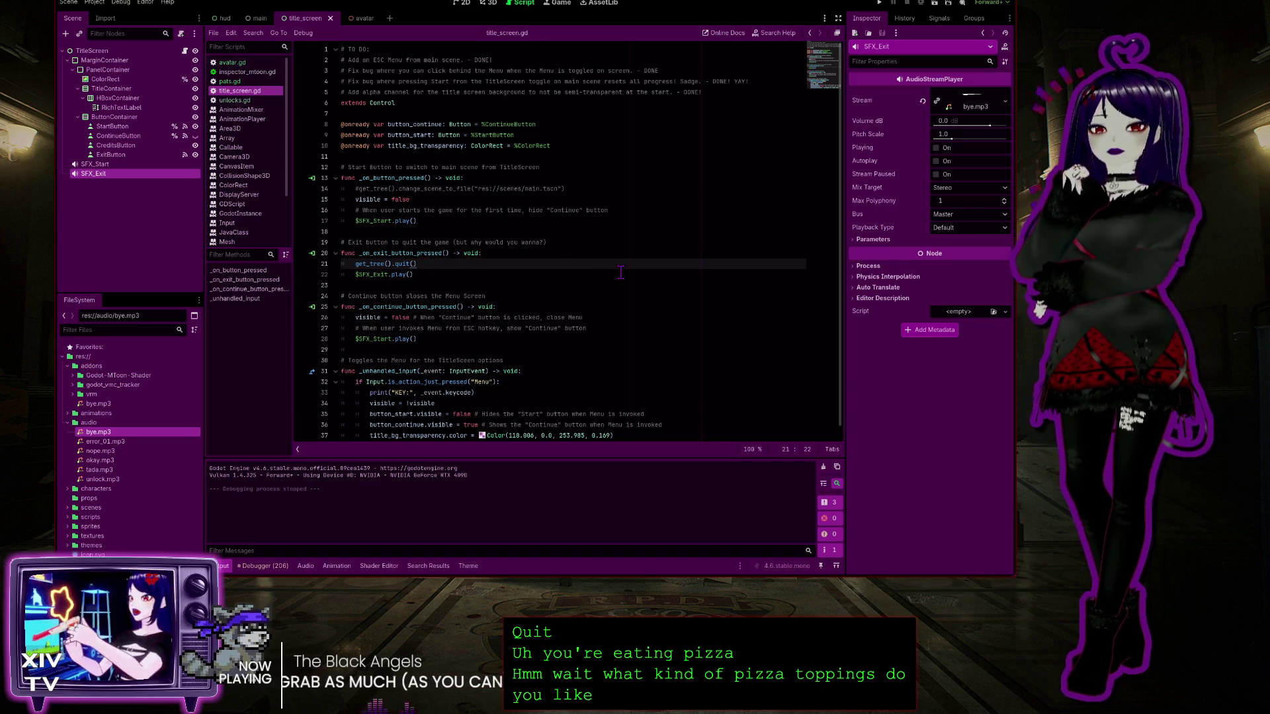
{"action": "key", "text": "Return"}
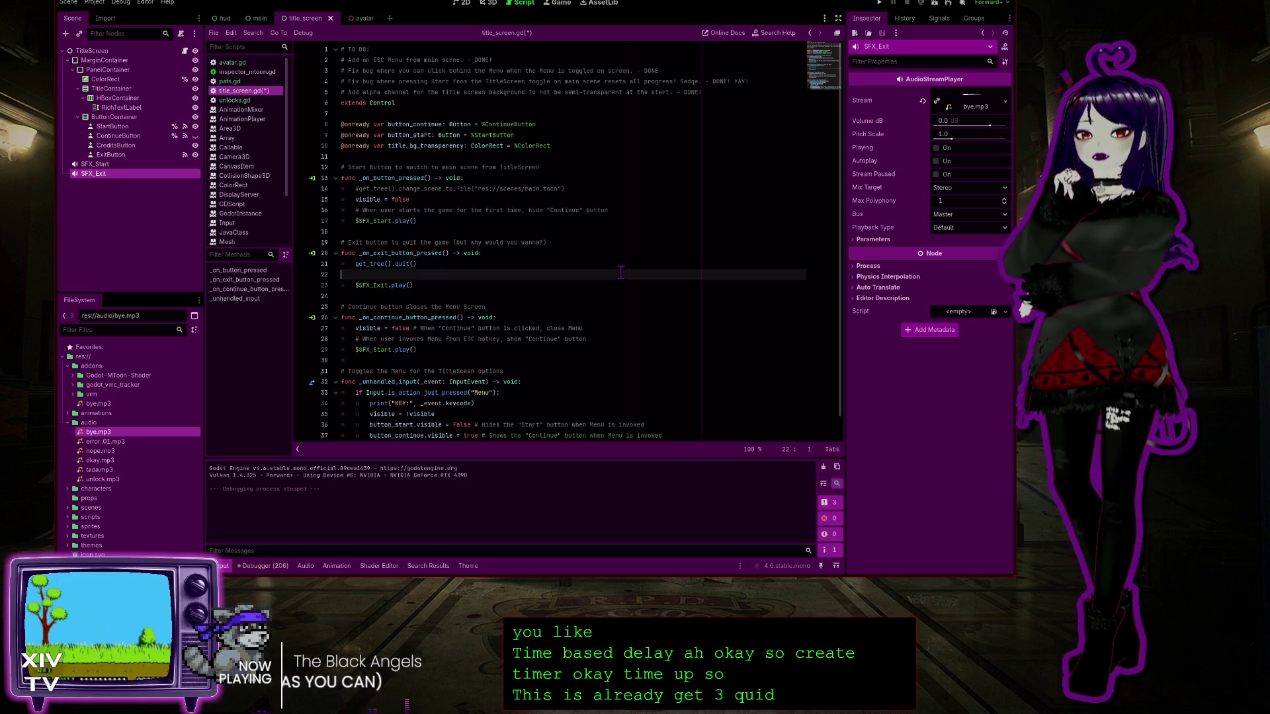
Move $SFX_Exit.play() above get_tree().quit() and delete the leftover blank line
{"action": "key", "text": "BackSpace"}
{"action": "key", "text": "BackSpace"}
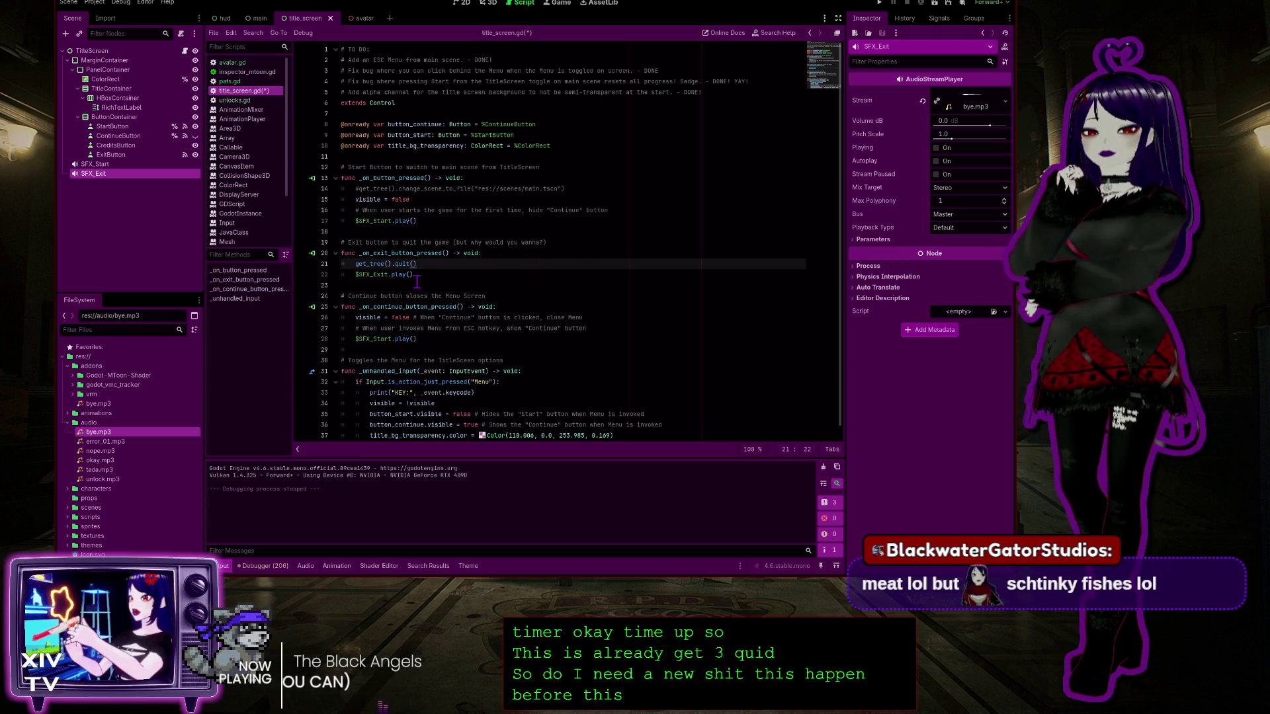
{"action": "left_click", "coordinate": [401, 274]}
{"action": "left_click_drag", "start_coordinate": [413, 275], "coordinate": [334, 276]}
{"action": "key", "text": "ctrl+c"}
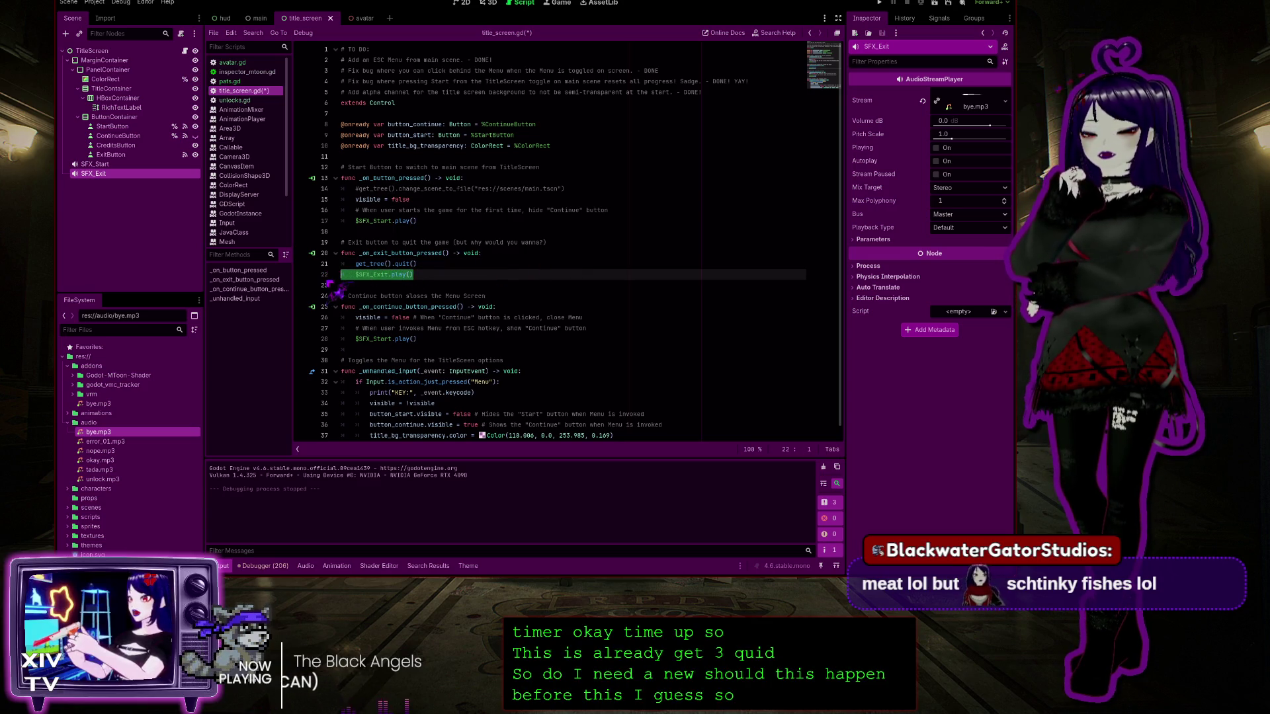
{"action": "key", "text": "Delete"}
{"action": "key", "text": "Up"}
{"action": "key", "text": "Return"}
{"action": "key", "text": "Up"}
{"action": "key", "text": "ctrl+v"}
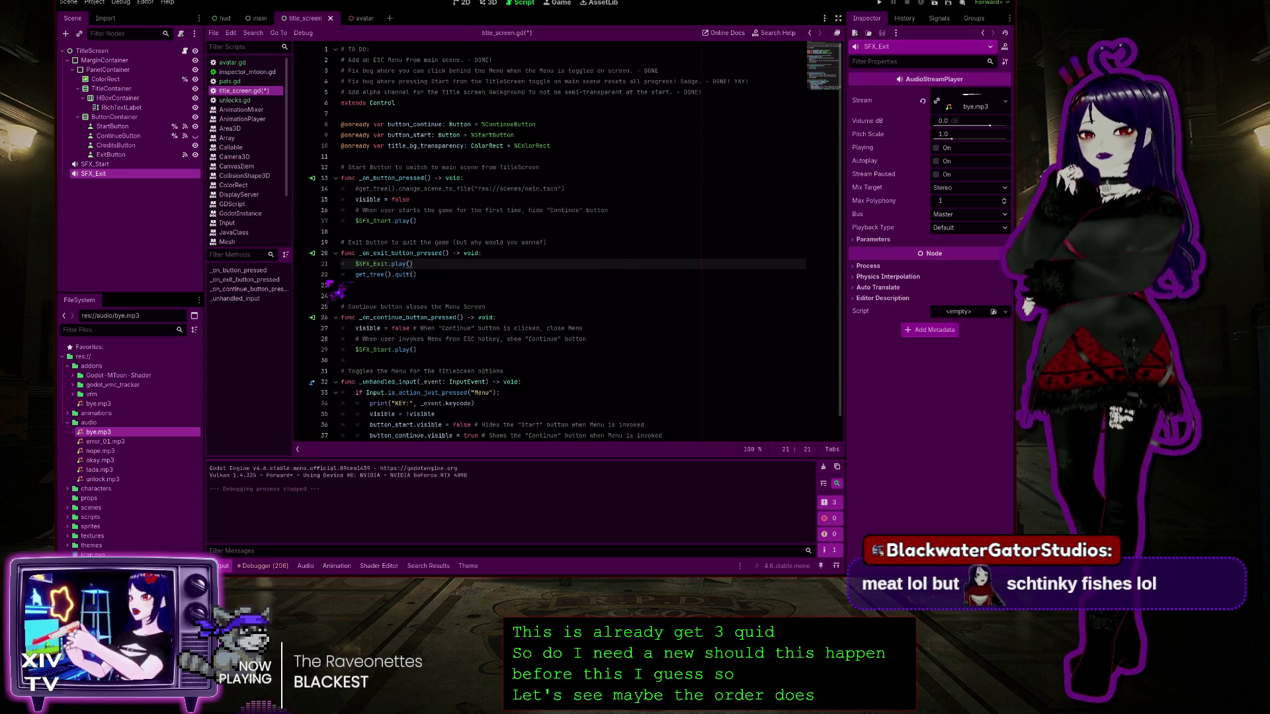
{"action": "left_click", "coordinate": [390, 294]}
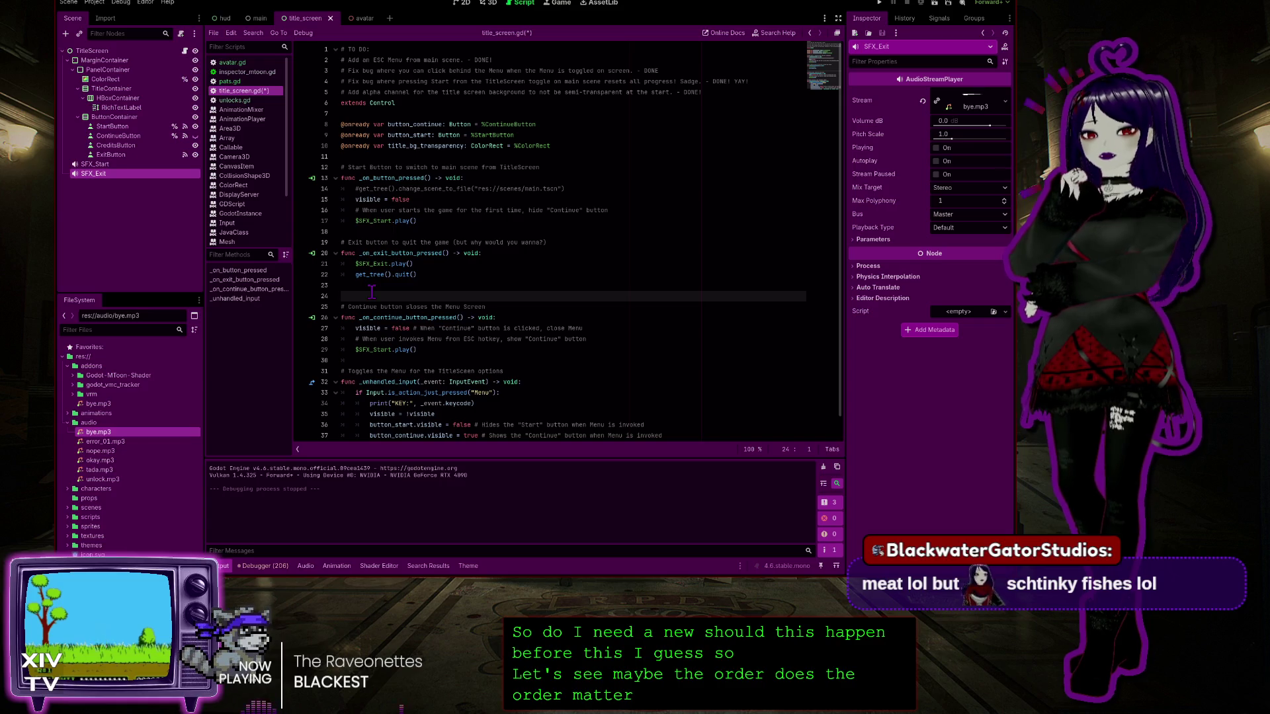
{"action": "key", "text": "BackSpace"}
Add a line between the sound and quit calls starting get_tree().create_timer() via autocomplete
{"action": "left_click", "coordinate": [445, 264]}
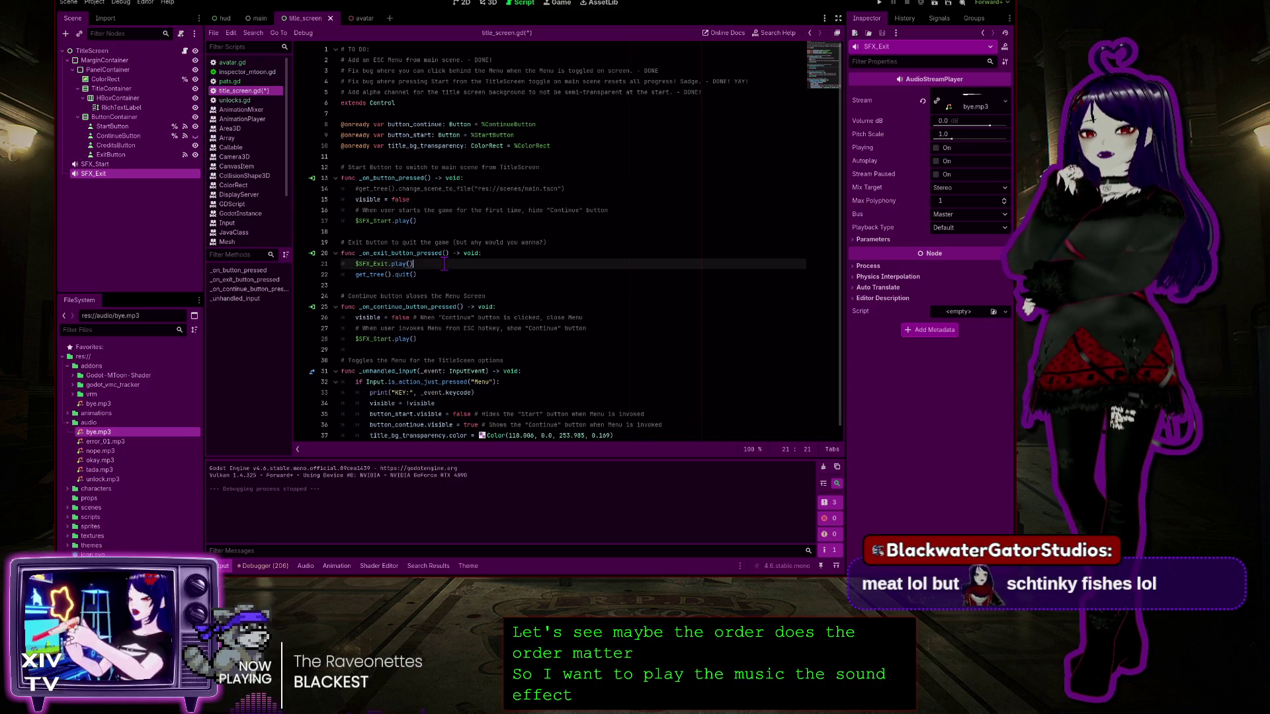
{"action": "key", "text": "Return"}
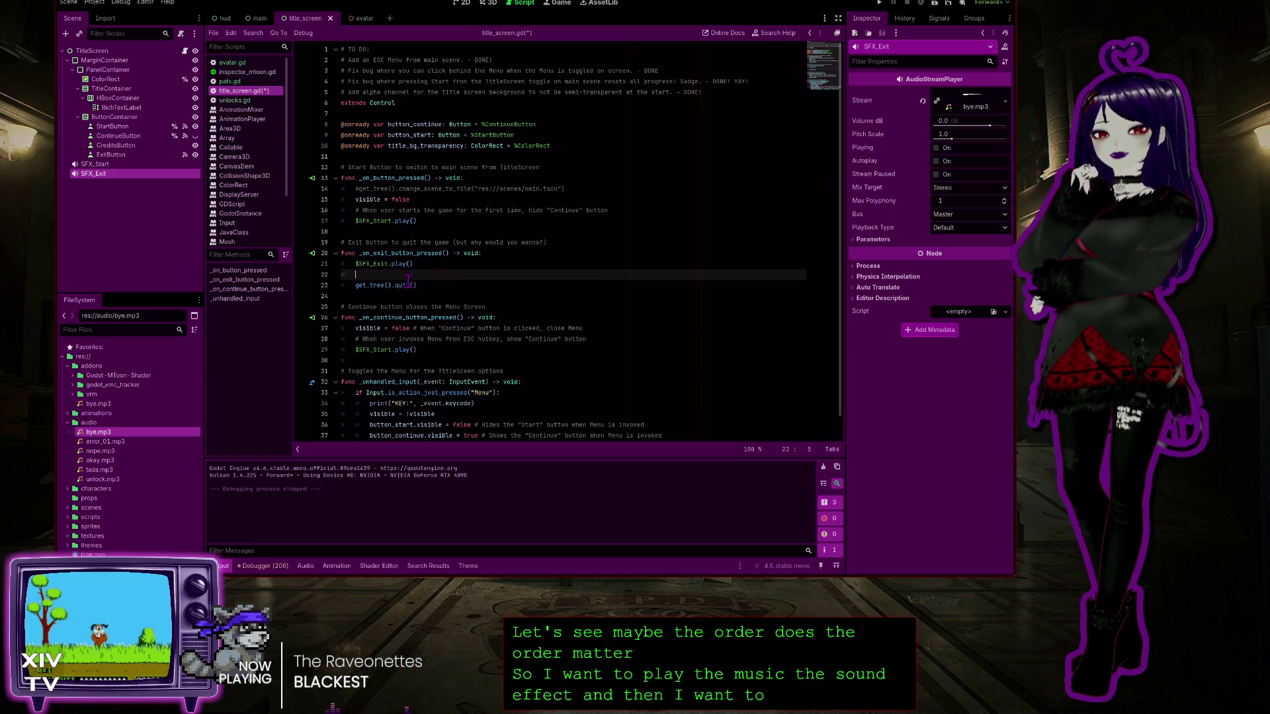
{"action": "type", "text": "get_tr"}
{"action": "key", "text": "Down"}
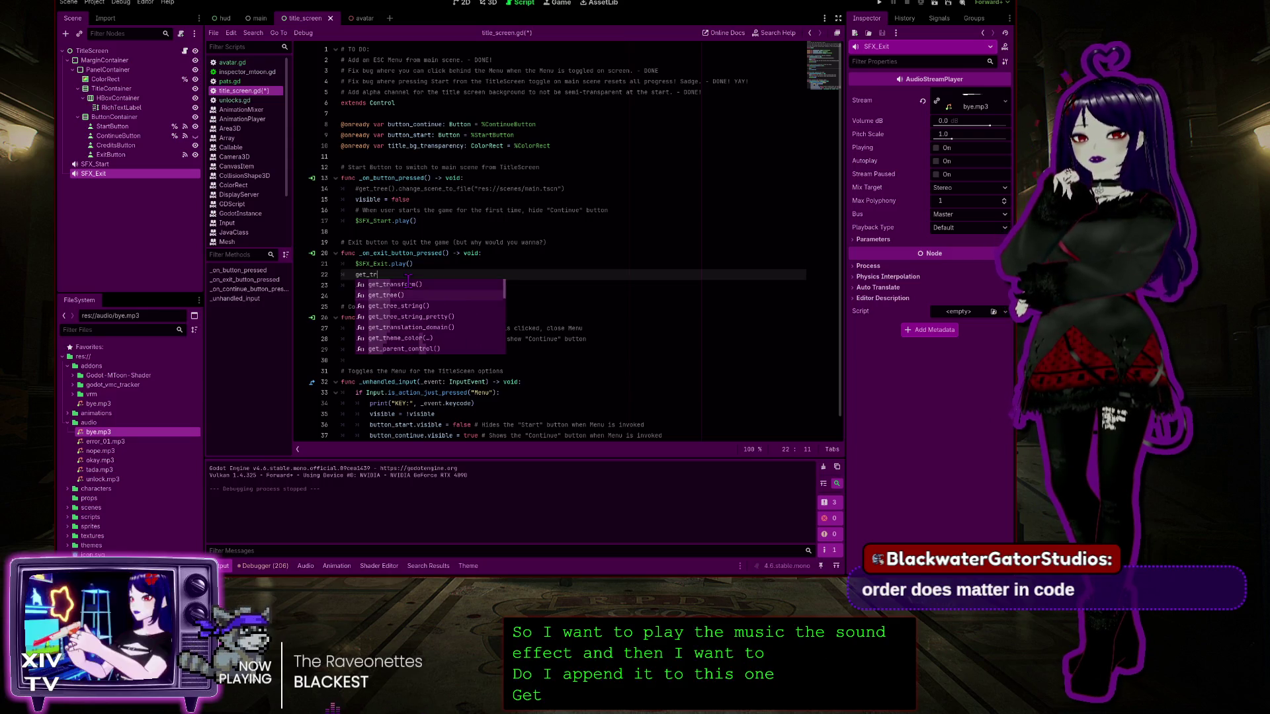
{"action": "key", "text": "Return"}
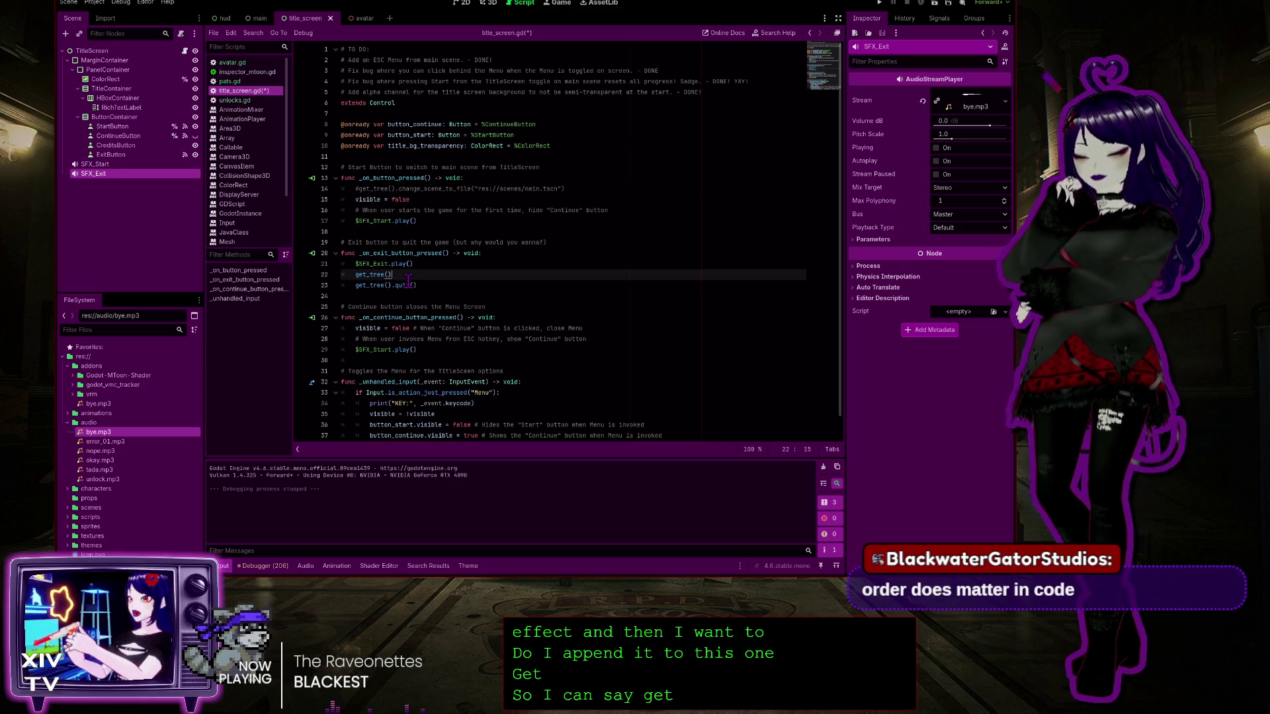
{"action": "type", "text": ".creat"}
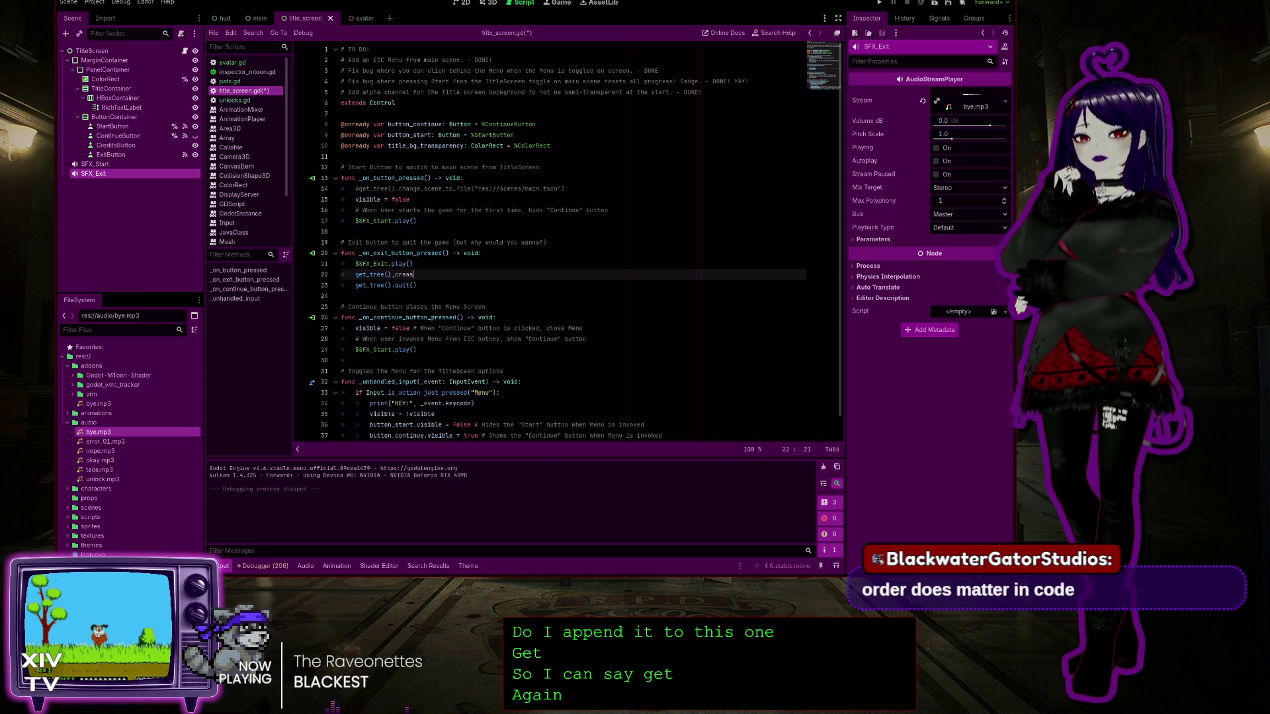
{"action": "key", "text": "BackSpace"}
{"action": "key", "text": "BackSpace"}
{"action": "type", "text": "crea"}
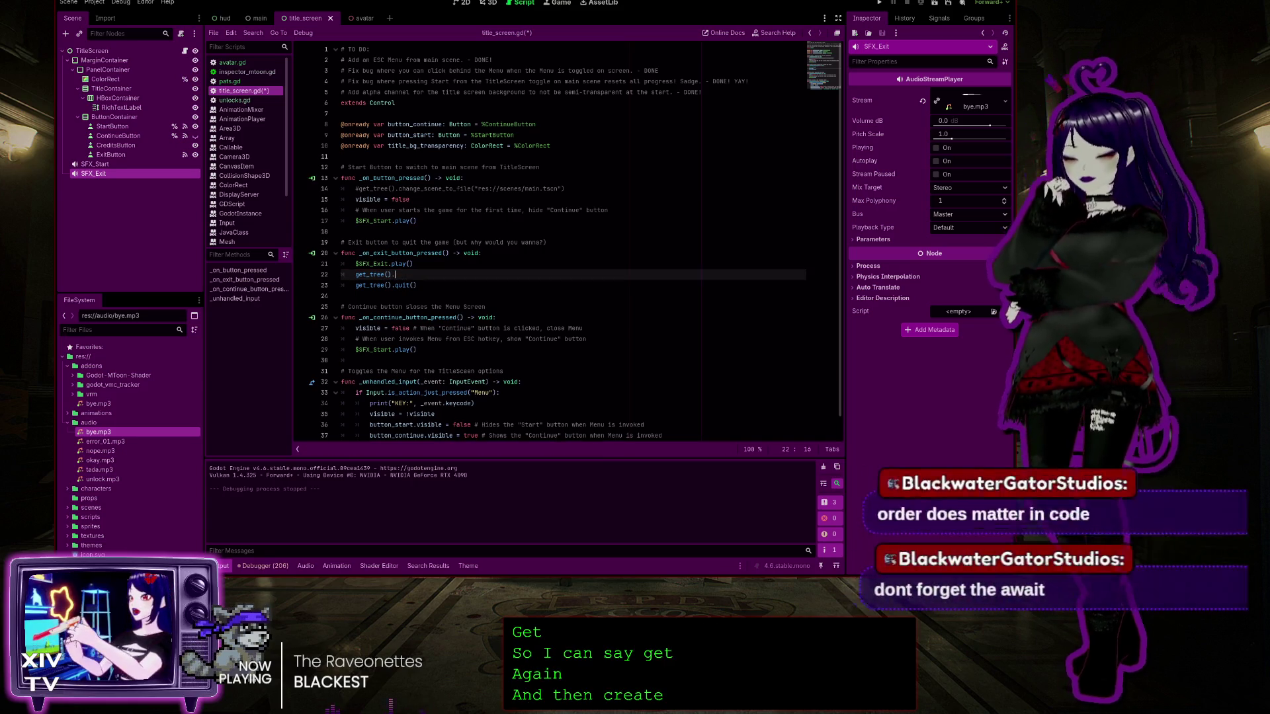
{"action": "type", "text": "t"}
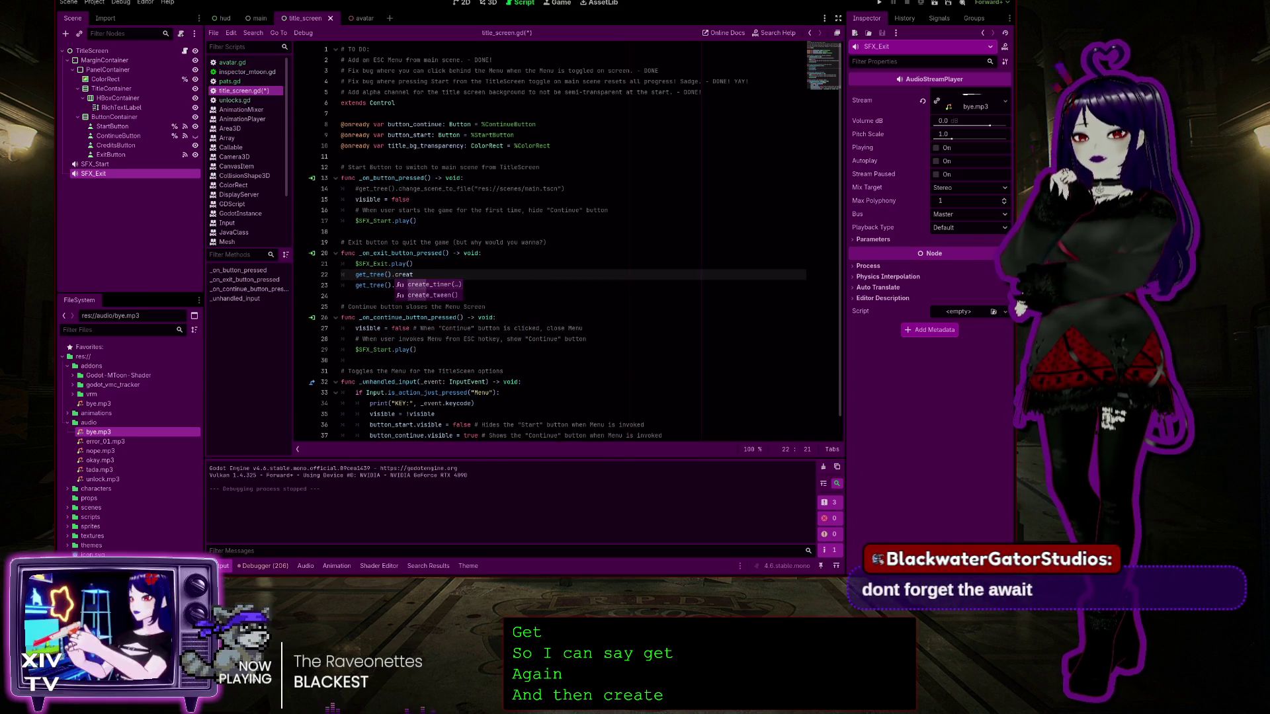
{"action": "key", "text": "Return"}
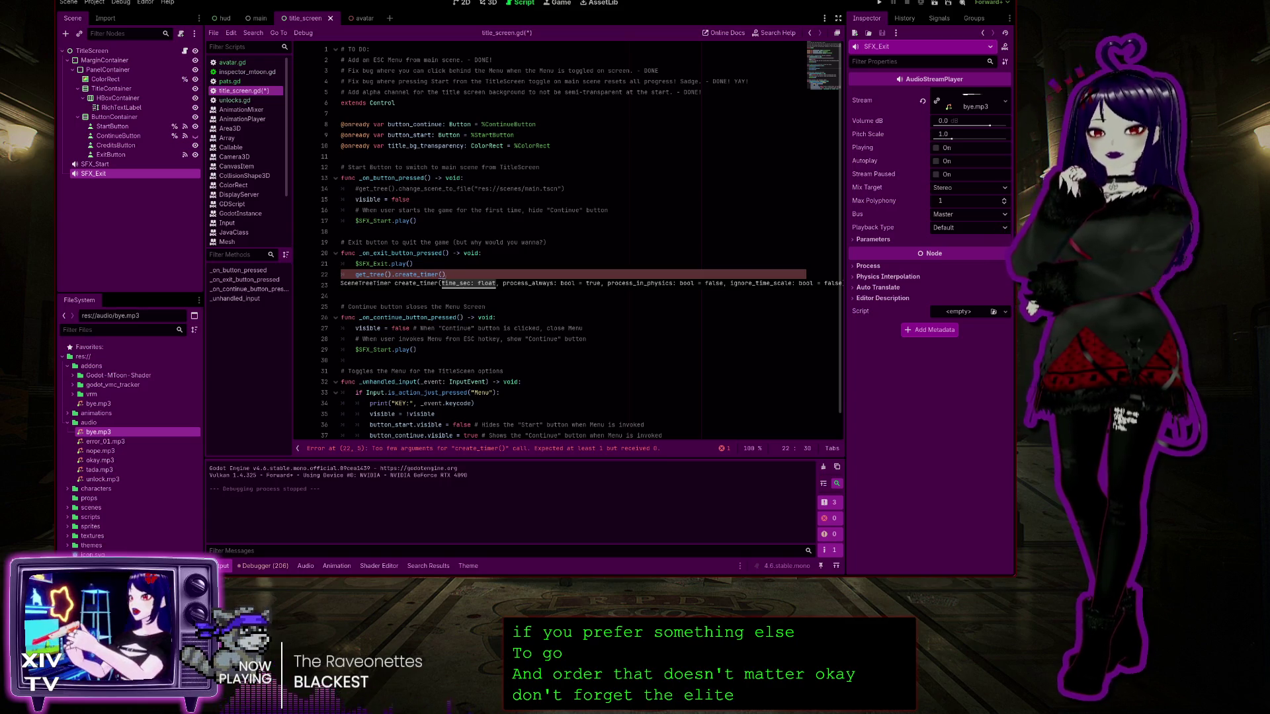
Pass 2 as the create_timer() seconds argument
{"action": "key", "text": "Left"}
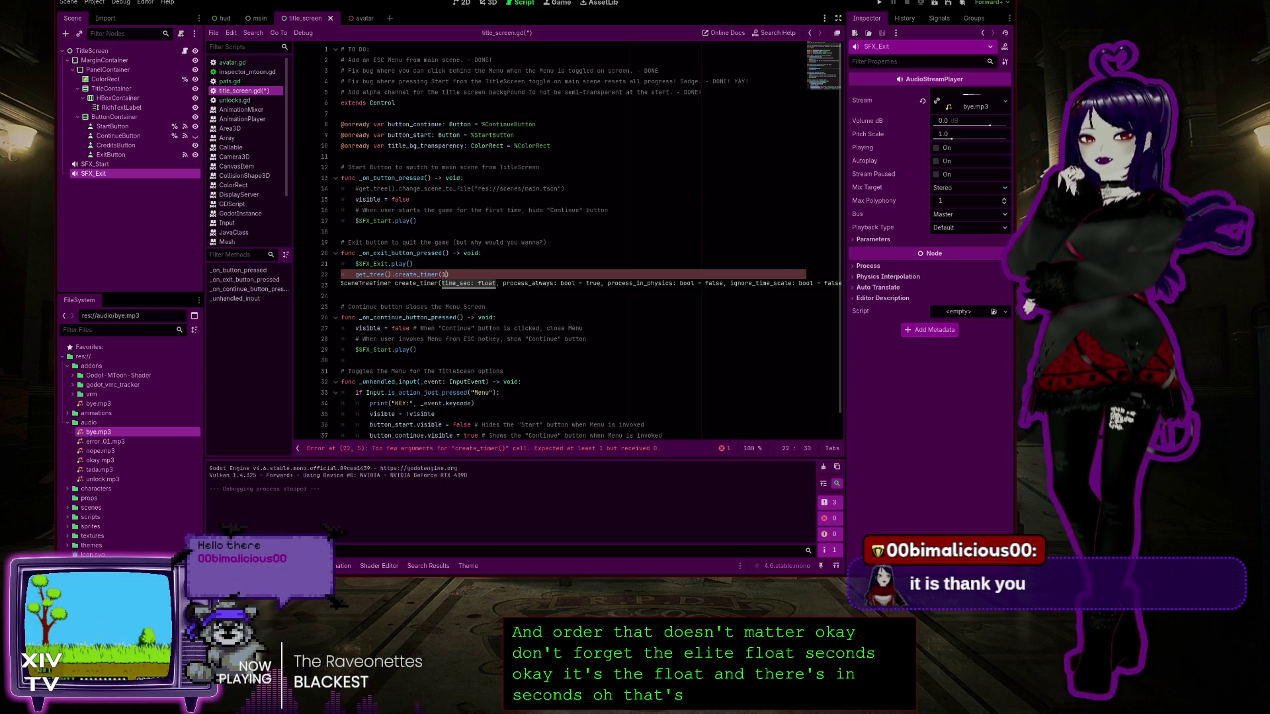
{"action": "type", "text": "1"}
{"action": "key", "text": "BackSpace"}
{"action": "type", "text": "2"}
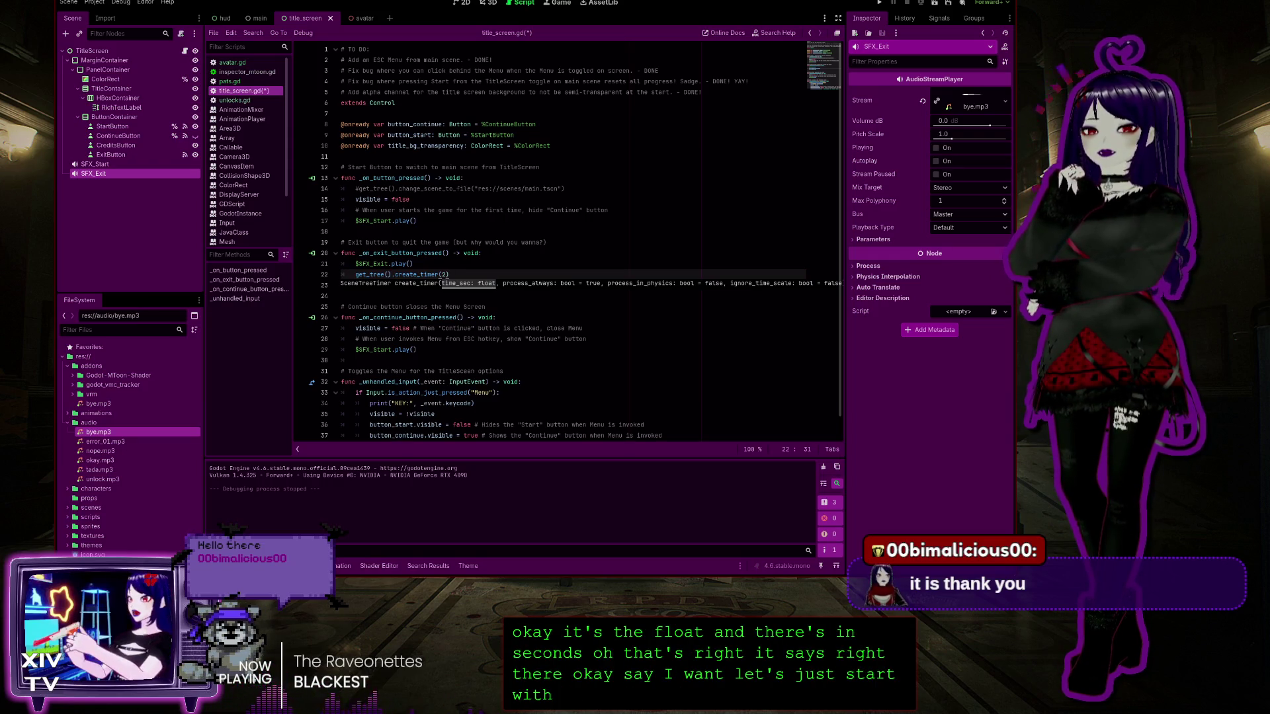
{"action": "key", "text": "Right"}
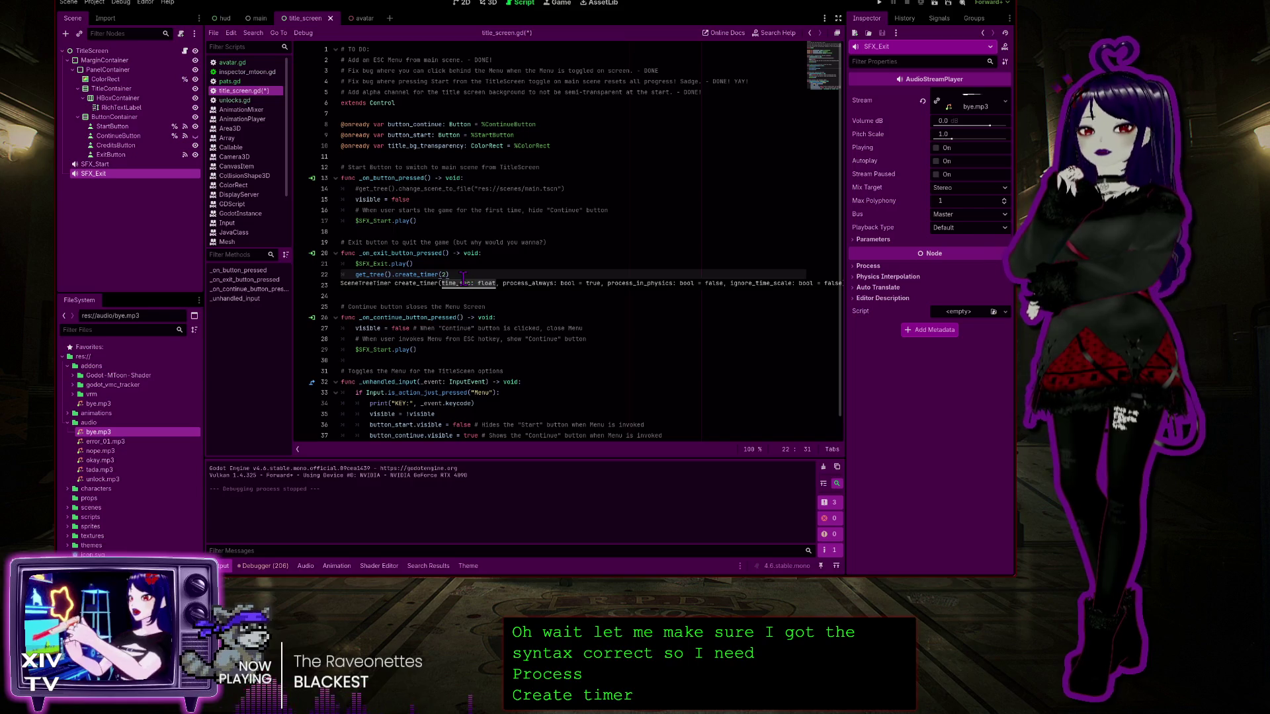
Prefix the timer line with await, append .timeout, and clear the 2-second value
{"action": "left_click", "coordinate": [354, 278]}
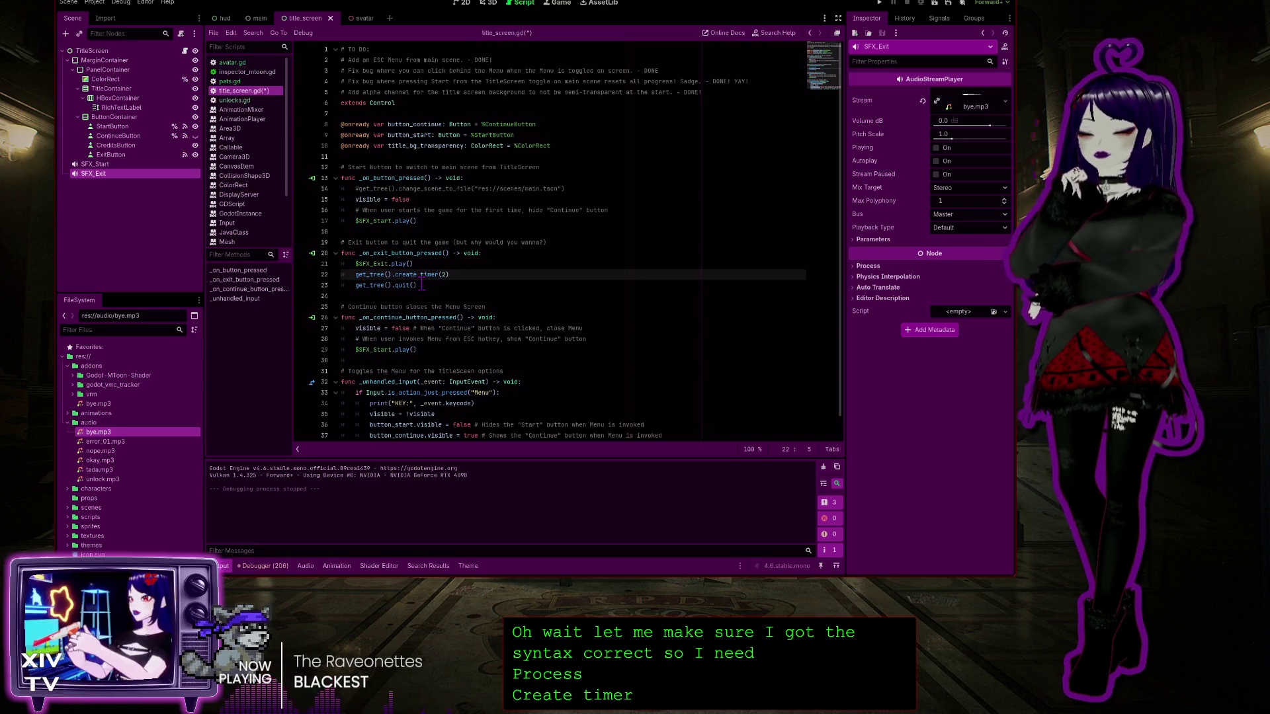
{"action": "type", "text": "await"}
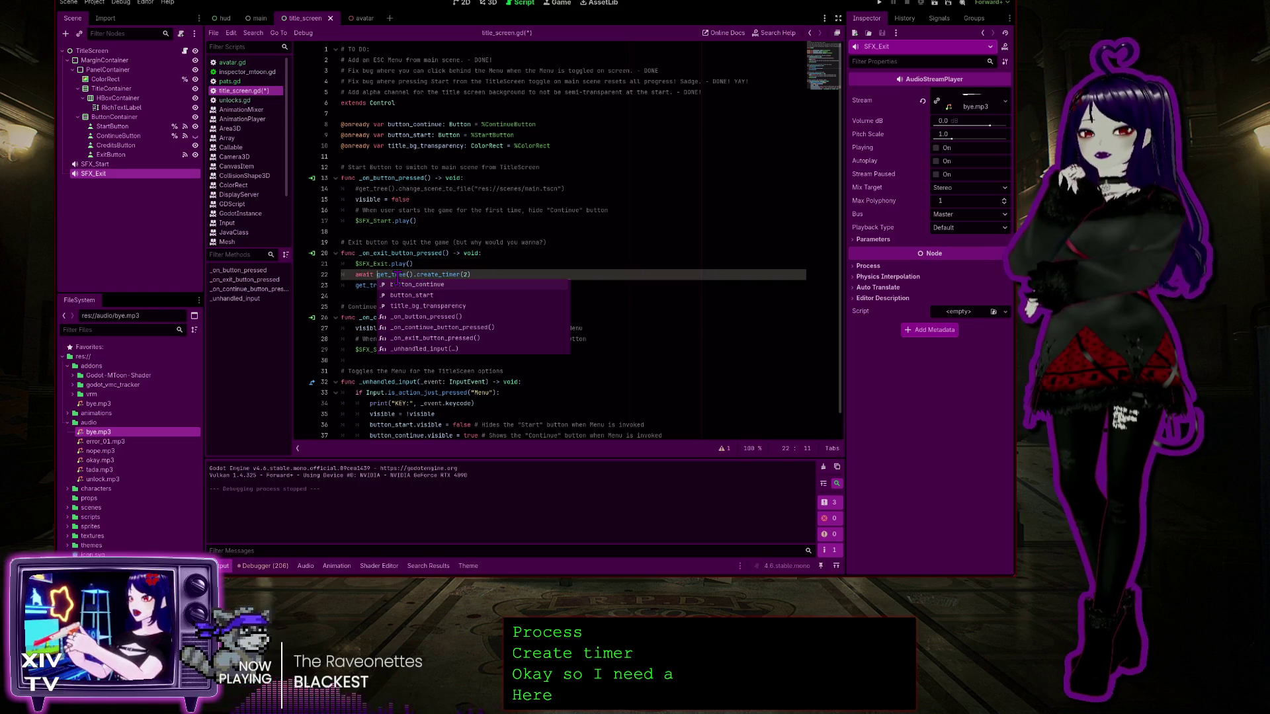
{"action": "left_click", "coordinate": [357, 274]}
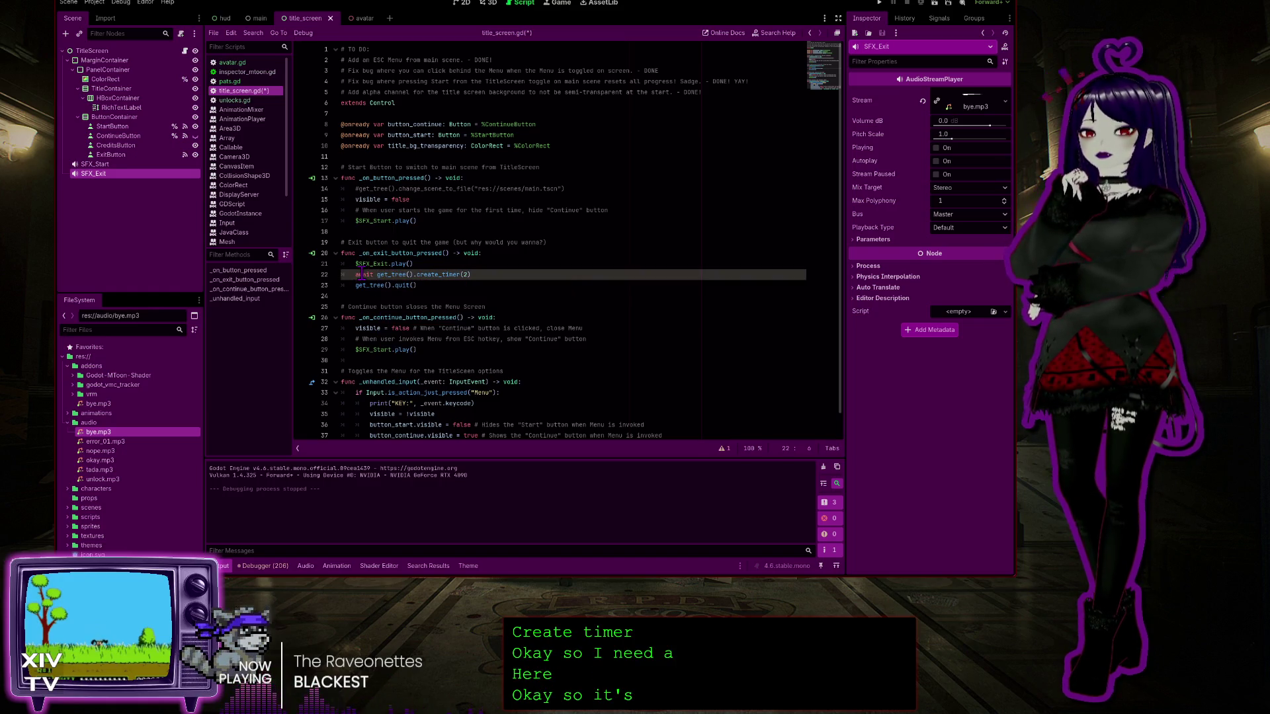
{"action": "double_click", "coordinate": [349, 252]}
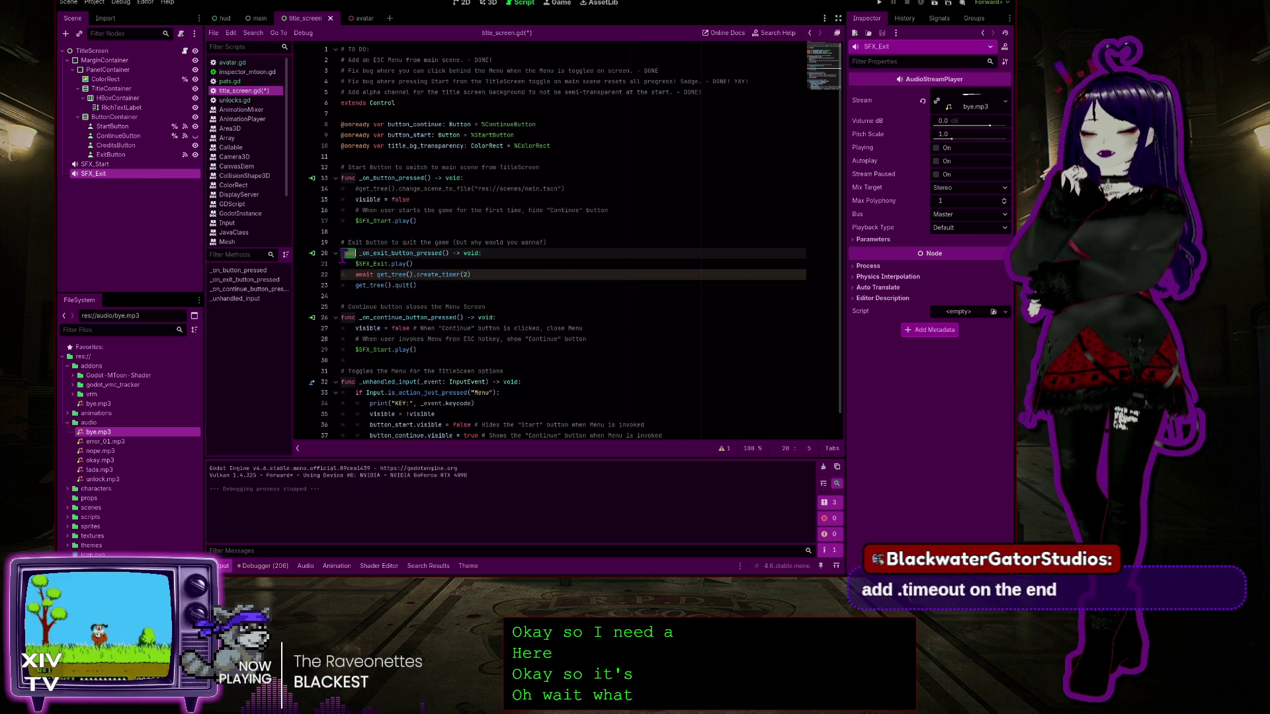
{"action": "double_click", "coordinate": [367, 275]}
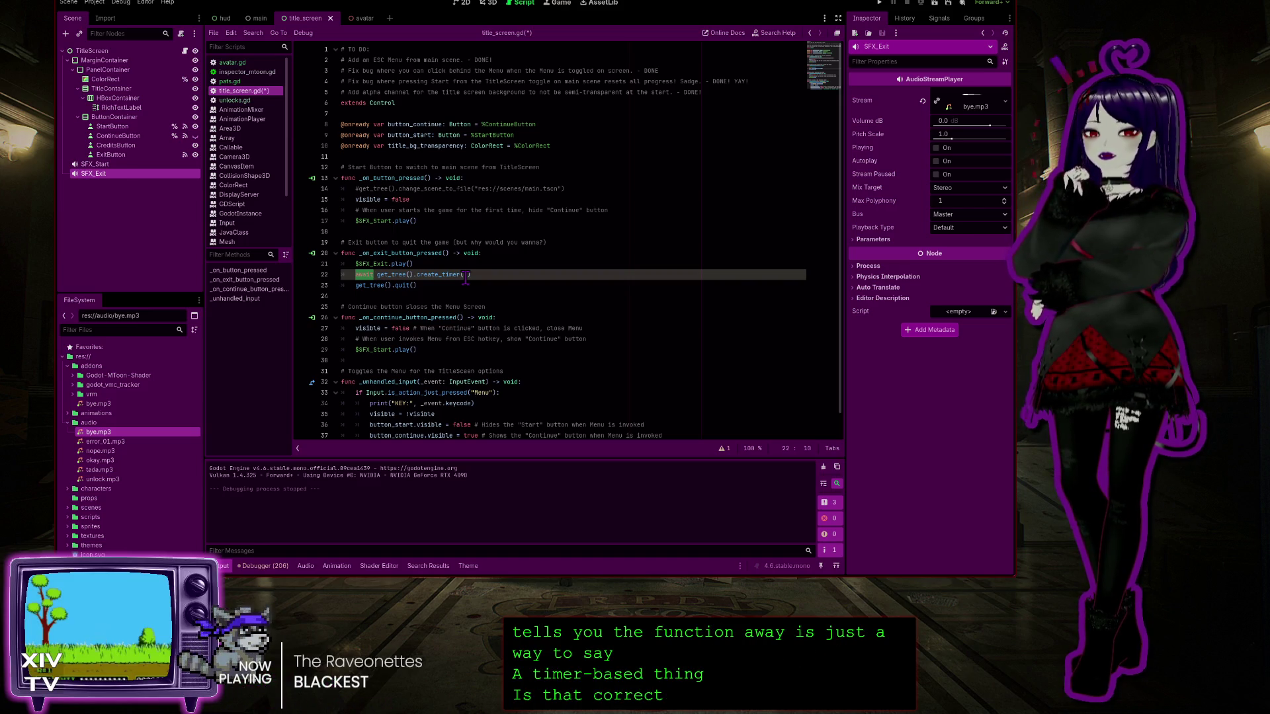
{"action": "type", "text": "2"}
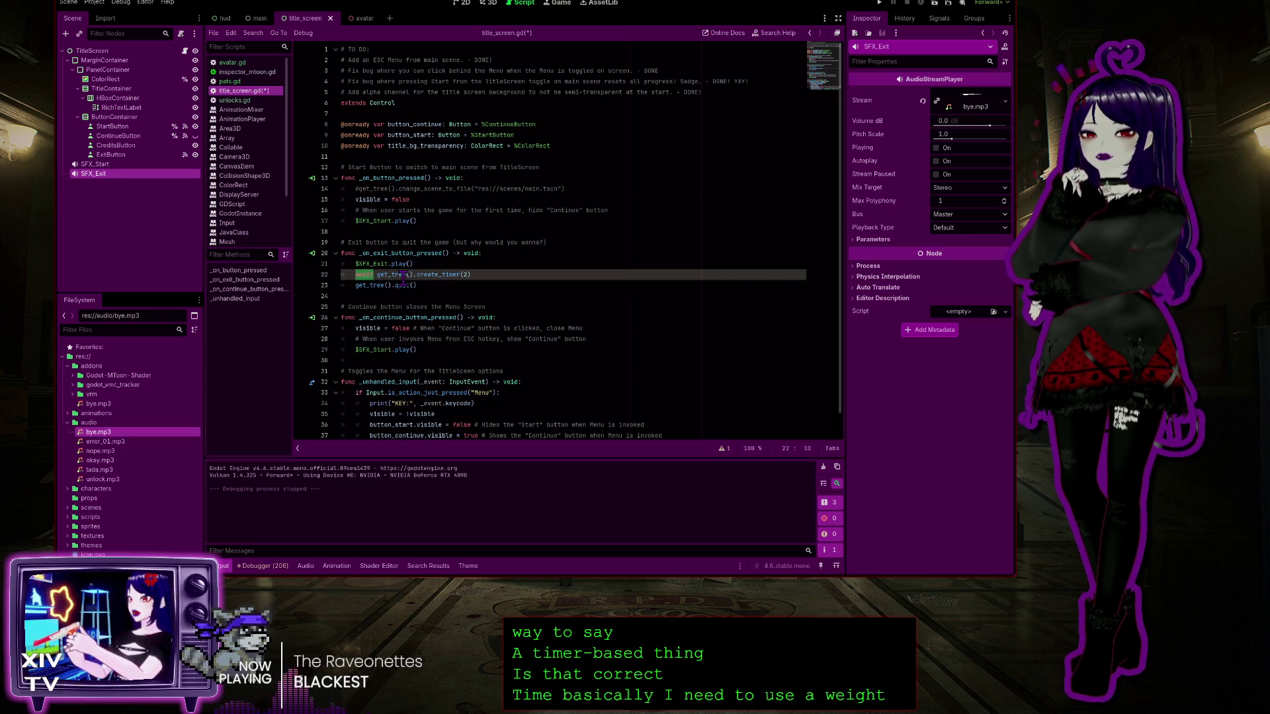
{"action": "left_click", "coordinate": [478, 273]}
{"action": "type", "text": ".t"}
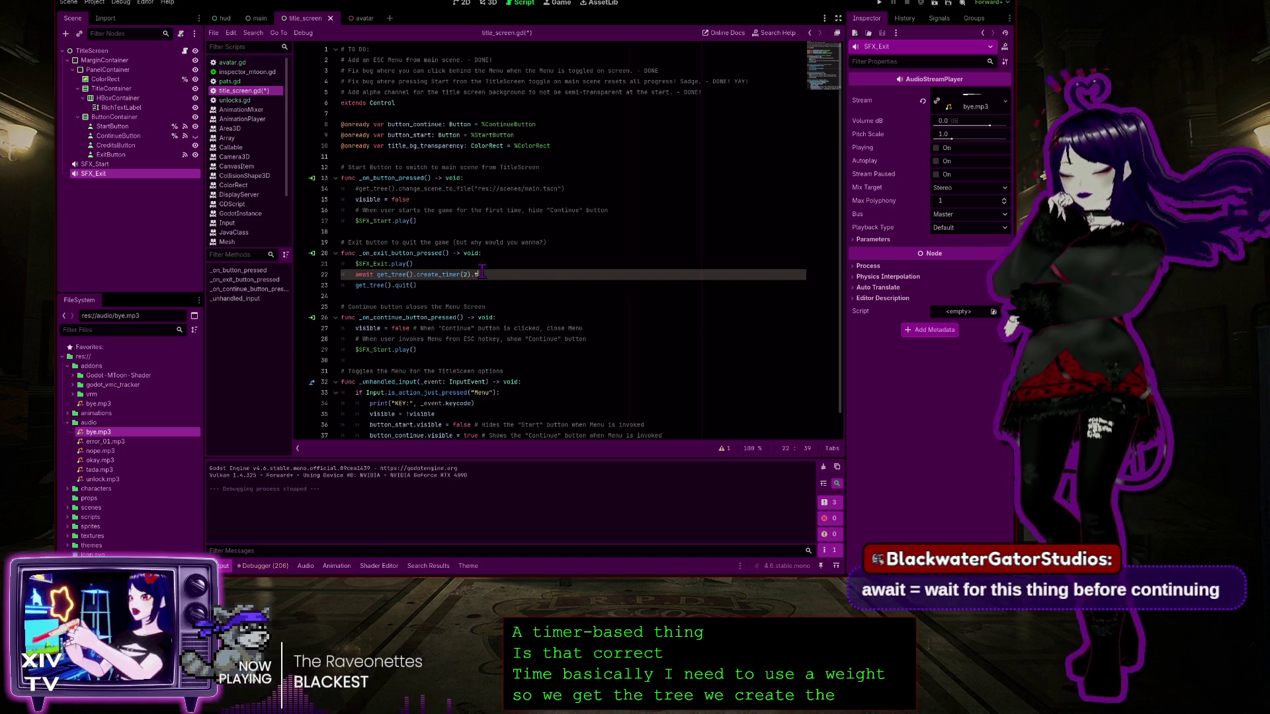
{"action": "type", "text": "imeout"}
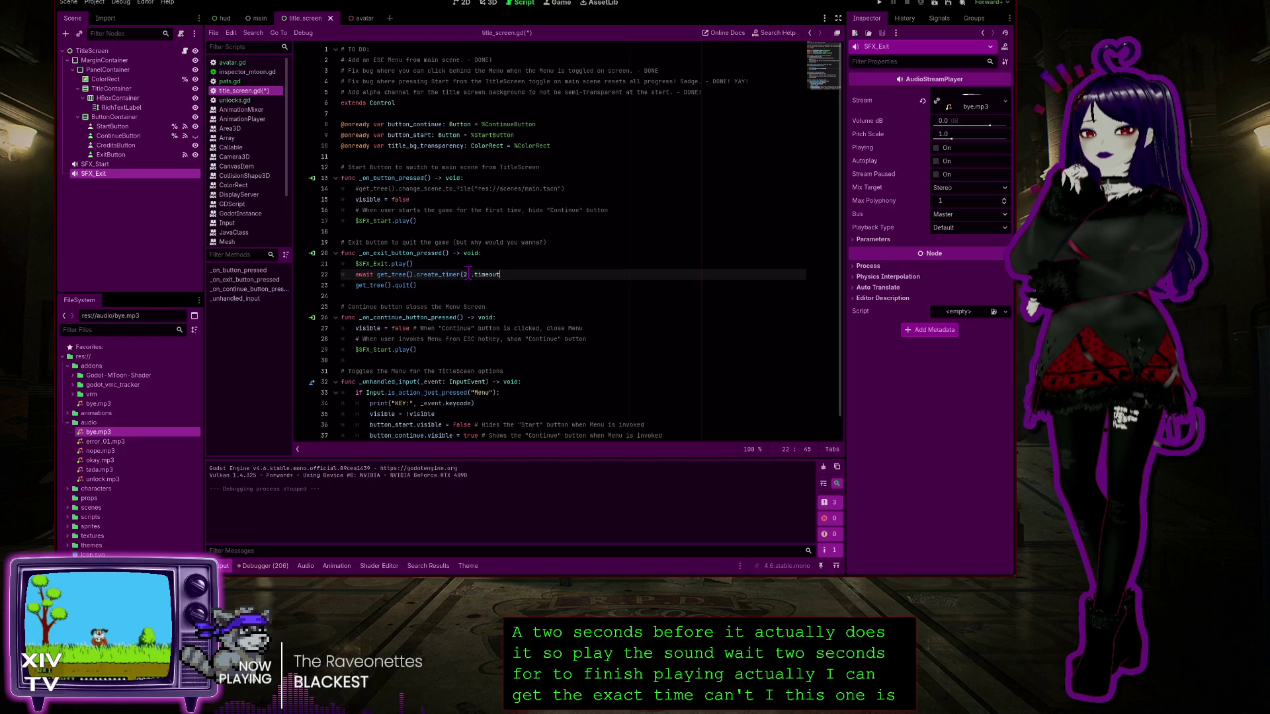
{"action": "key", "text": "BackSpace"}
Set the timer to 1 second and add a '#wait for this before con…' comment after .timeout
{"action": "type", "text": "1"}
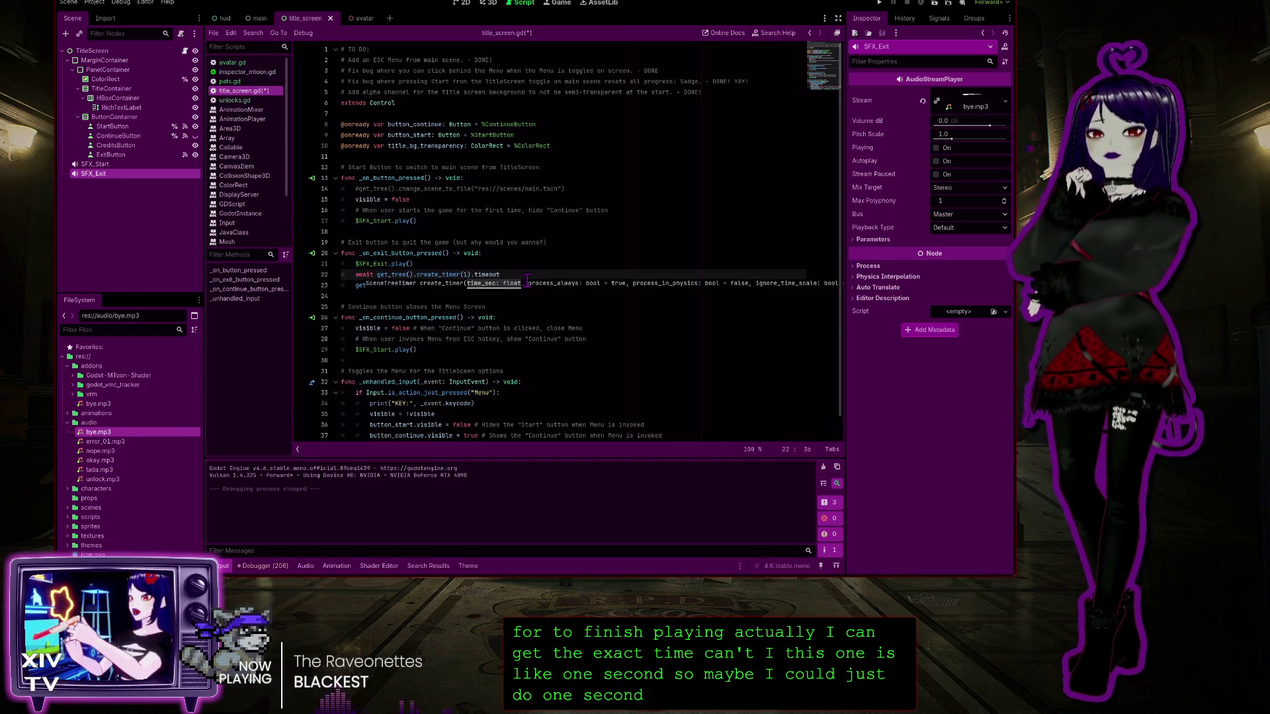
{"action": "left_click", "coordinate": [539, 264]}
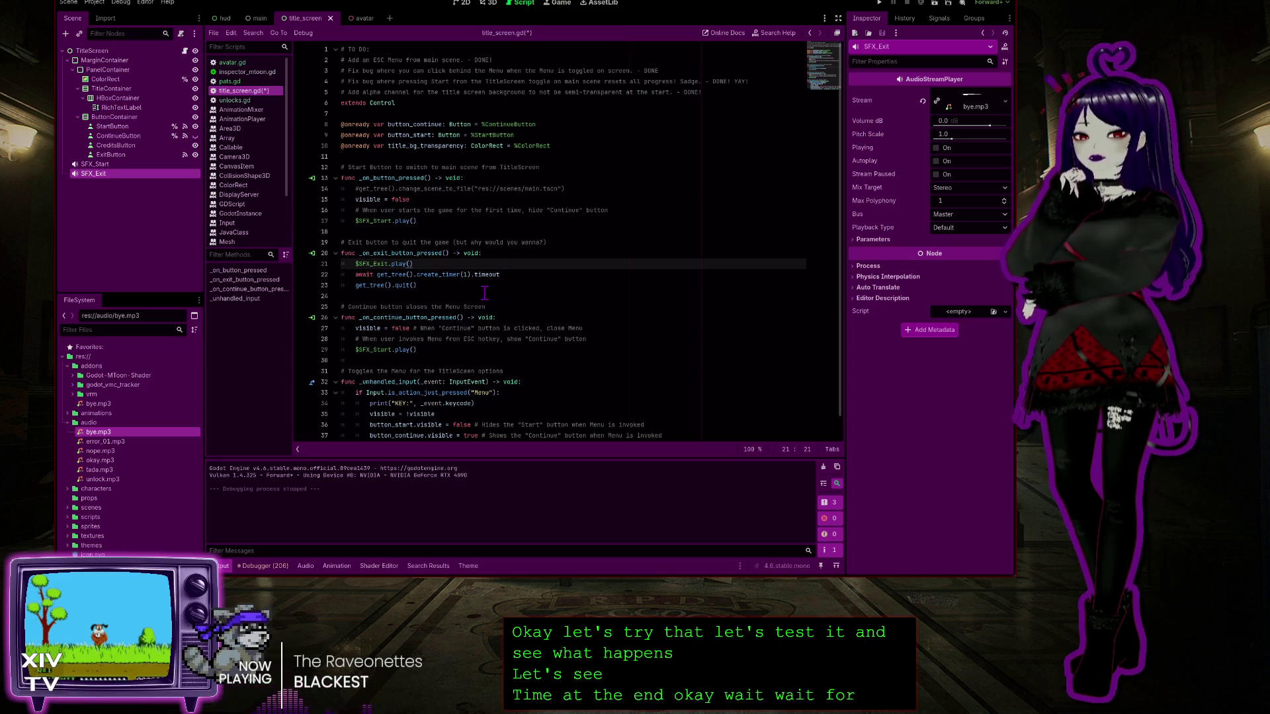
{"action": "left_click", "coordinate": [519, 273]}
{"action": "type", "text": "#wait for"}
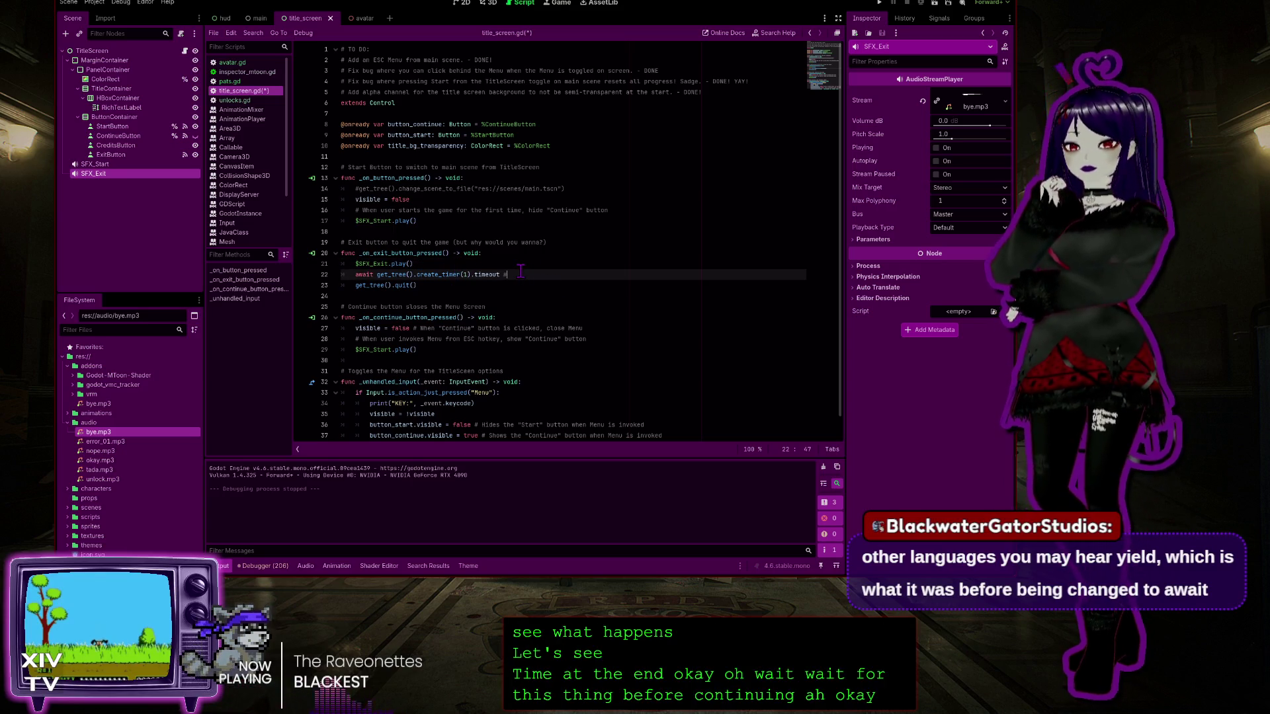
{"action": "type", "text": " this before"}
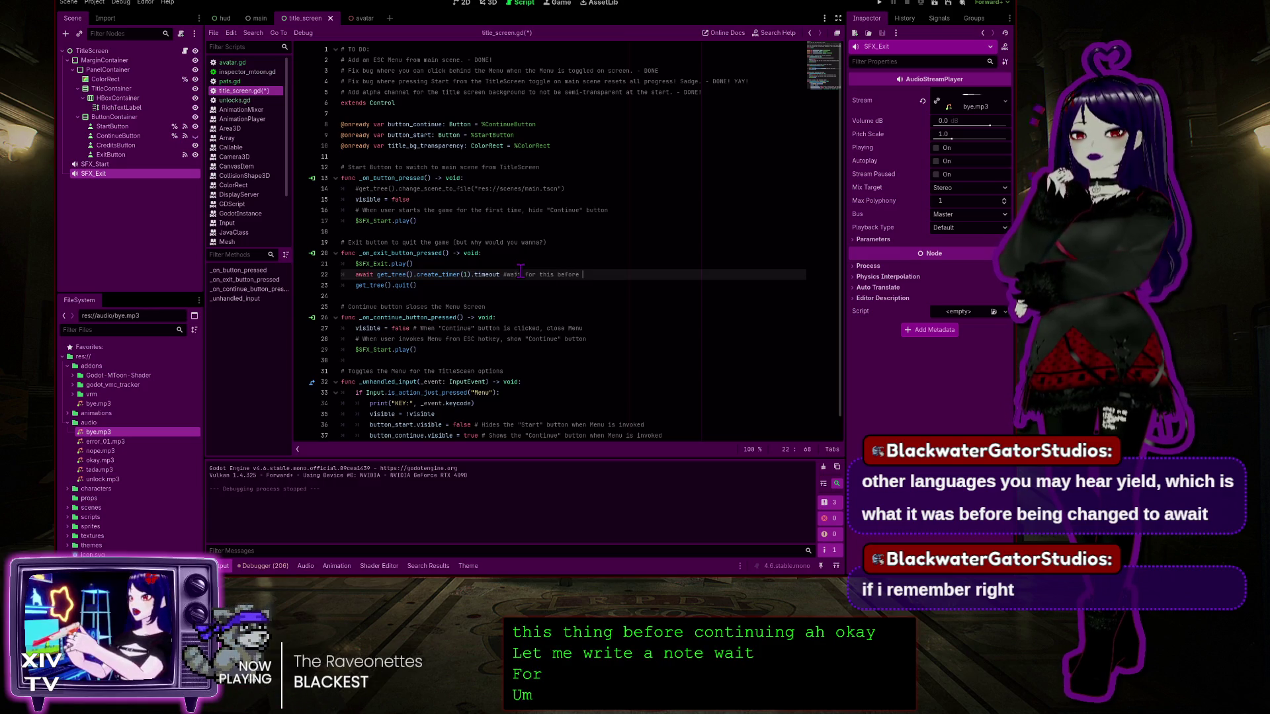
{"action": "type", "text": "continuing"}
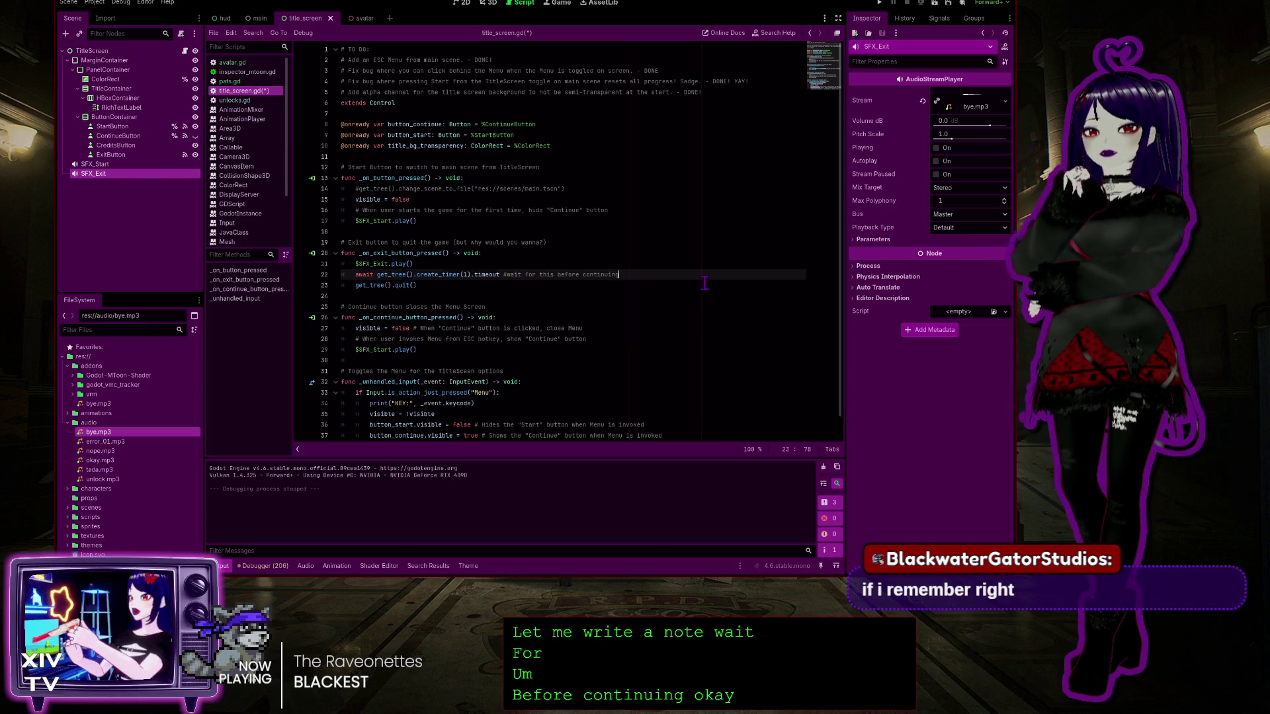
Launch the game to test the 1-second exit delay
{"action": "left_click", "coordinate": [485, 289]}
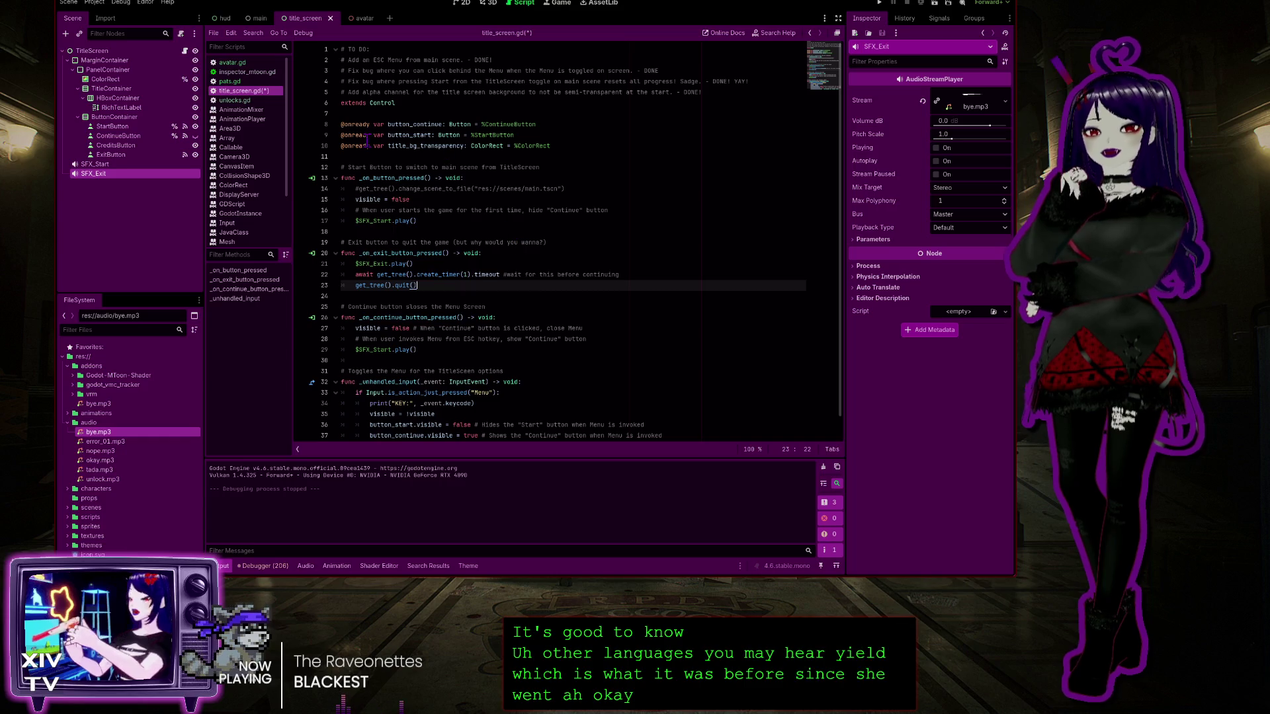
{"action": "left_click", "coordinate": [337, 124]}
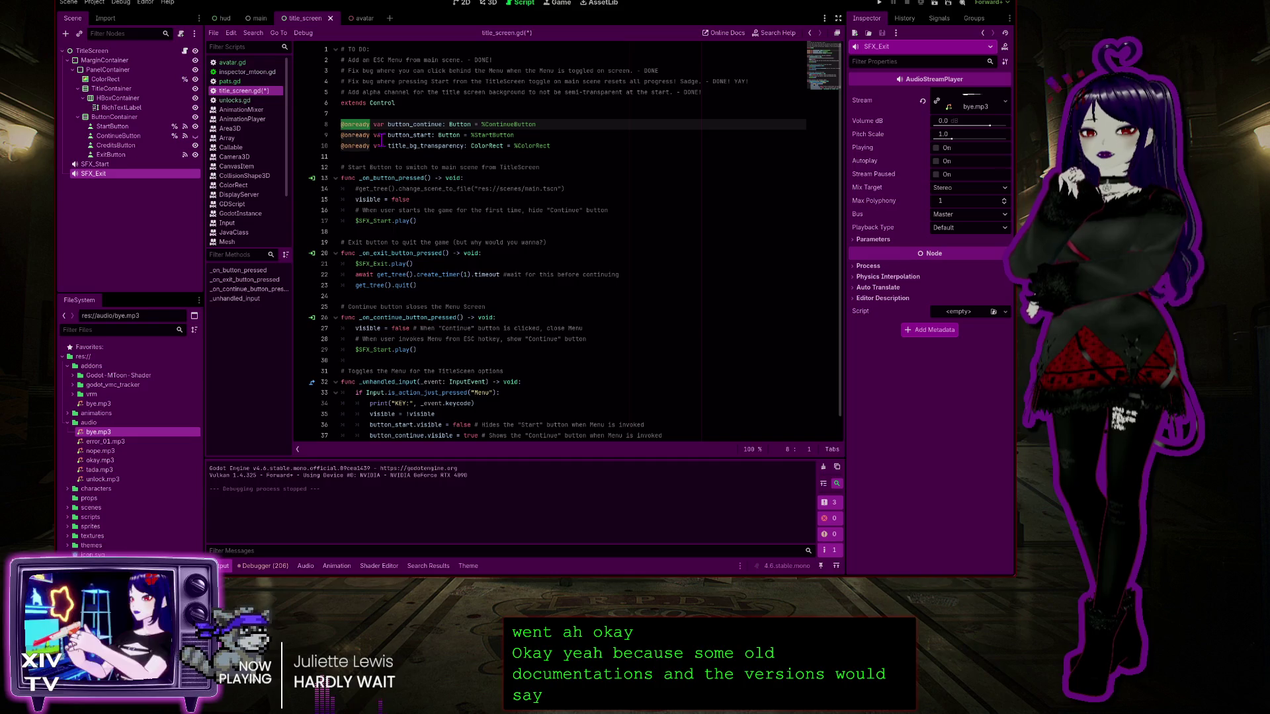
{"action": "left_click", "coordinate": [343, 146]}
{"action": "left_click", "coordinate": [362, 146]}
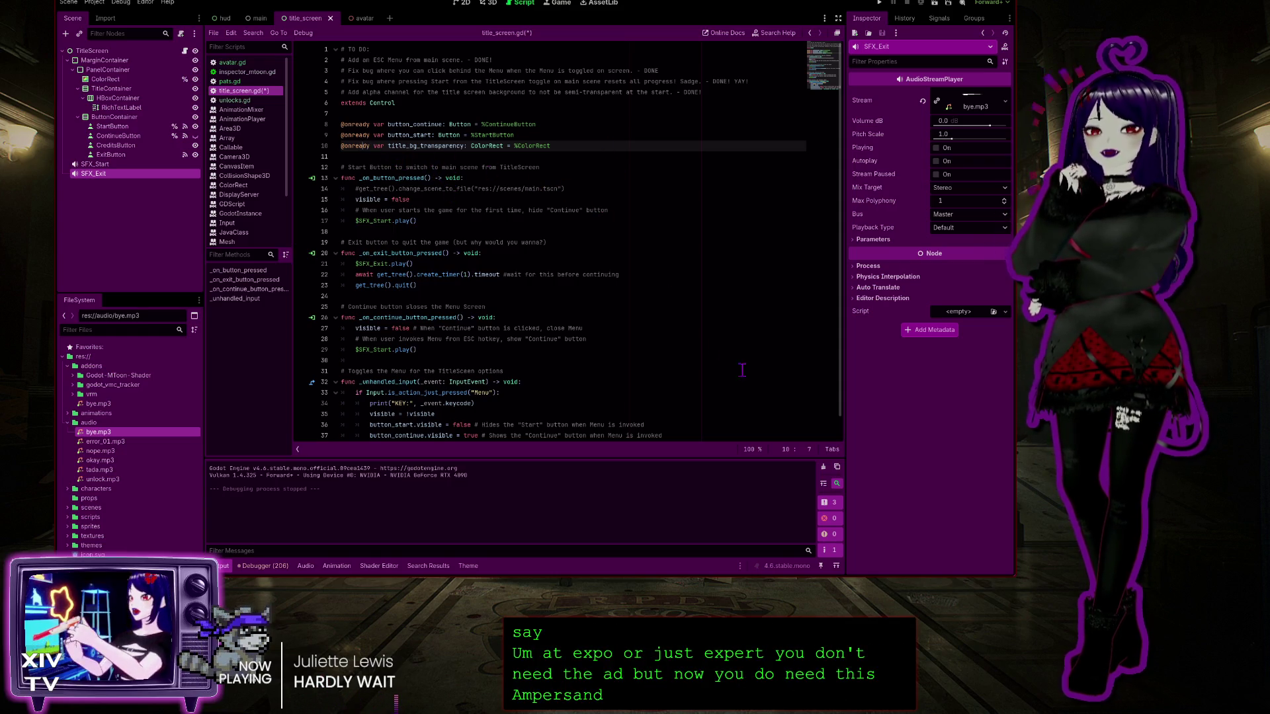
{"action": "left_click", "coordinate": [503, 146]}
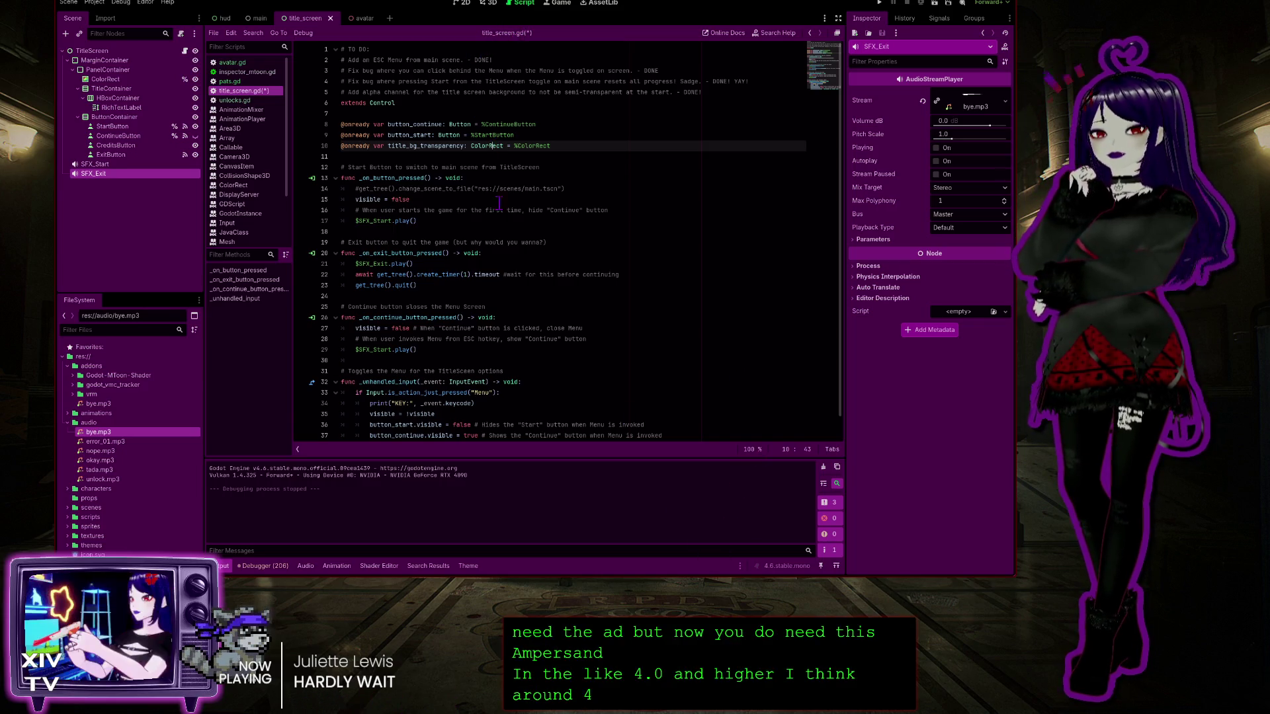
{"action": "left_click", "coordinate": [879, 2]}
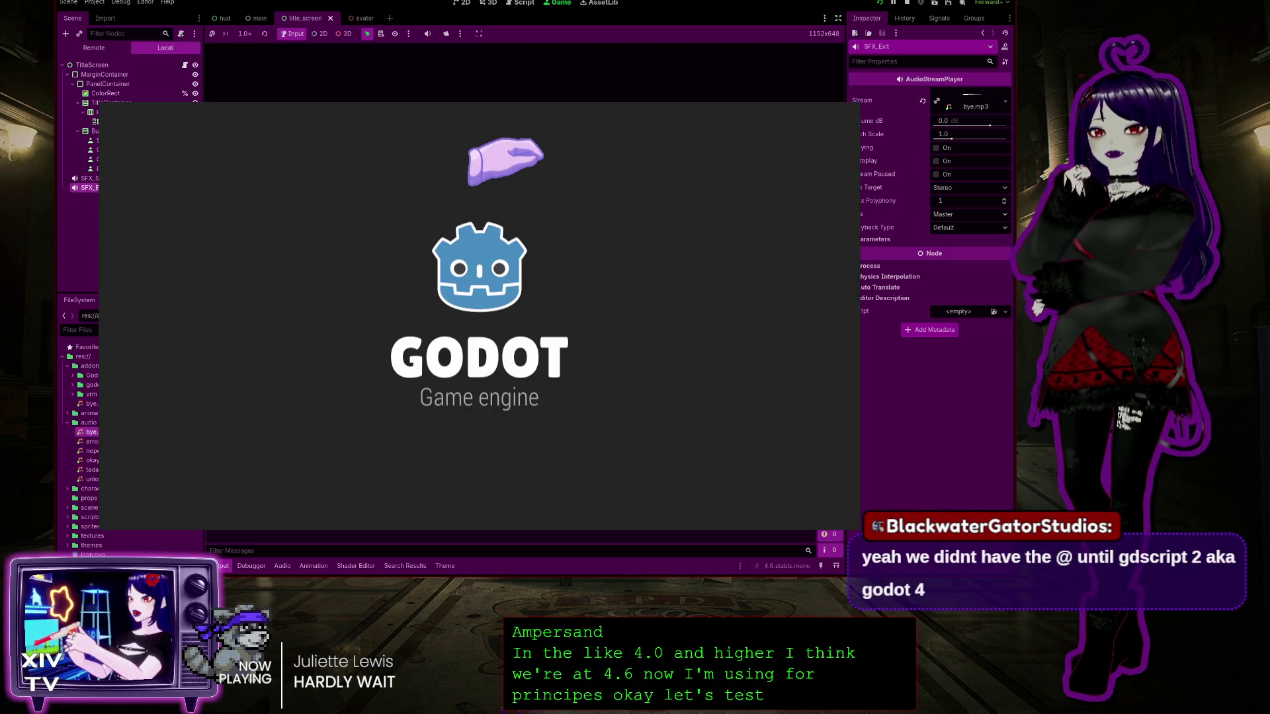
Quit the running game, then change the create_timer() value to 0.8563
{"action": "left_click", "coordinate": [496, 352]}
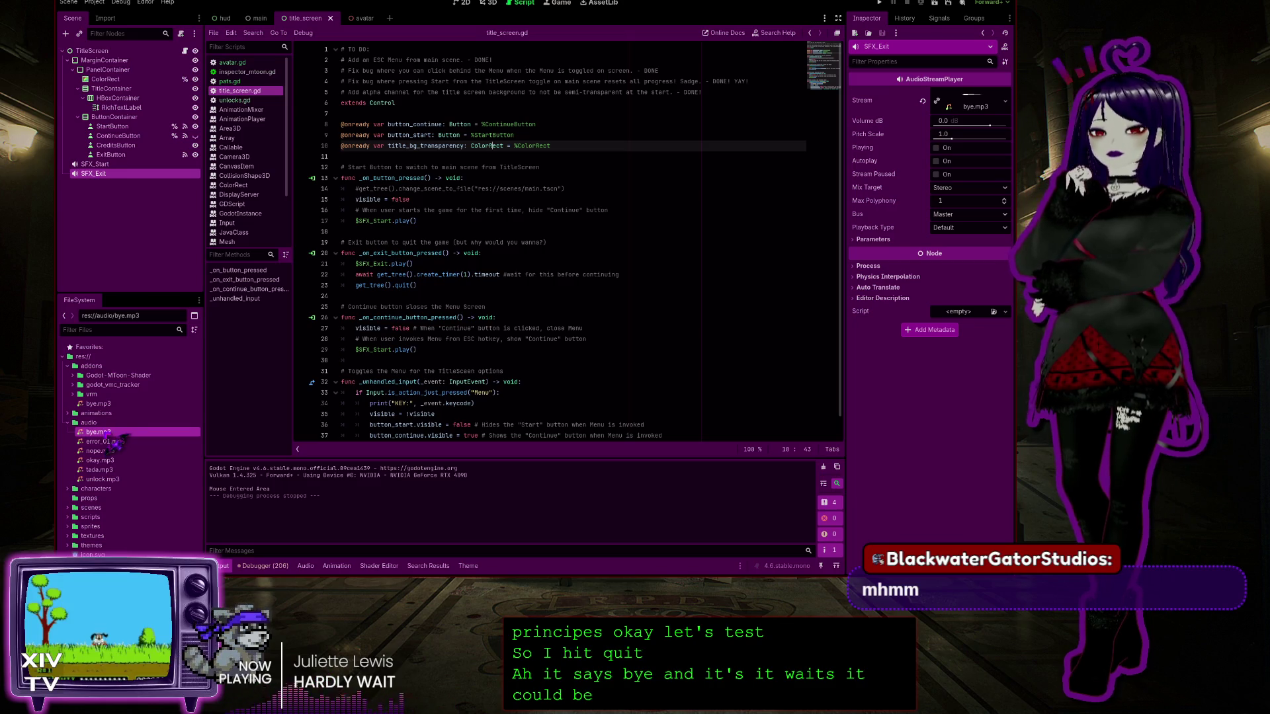
{"action": "left_click", "coordinate": [465, 275]}
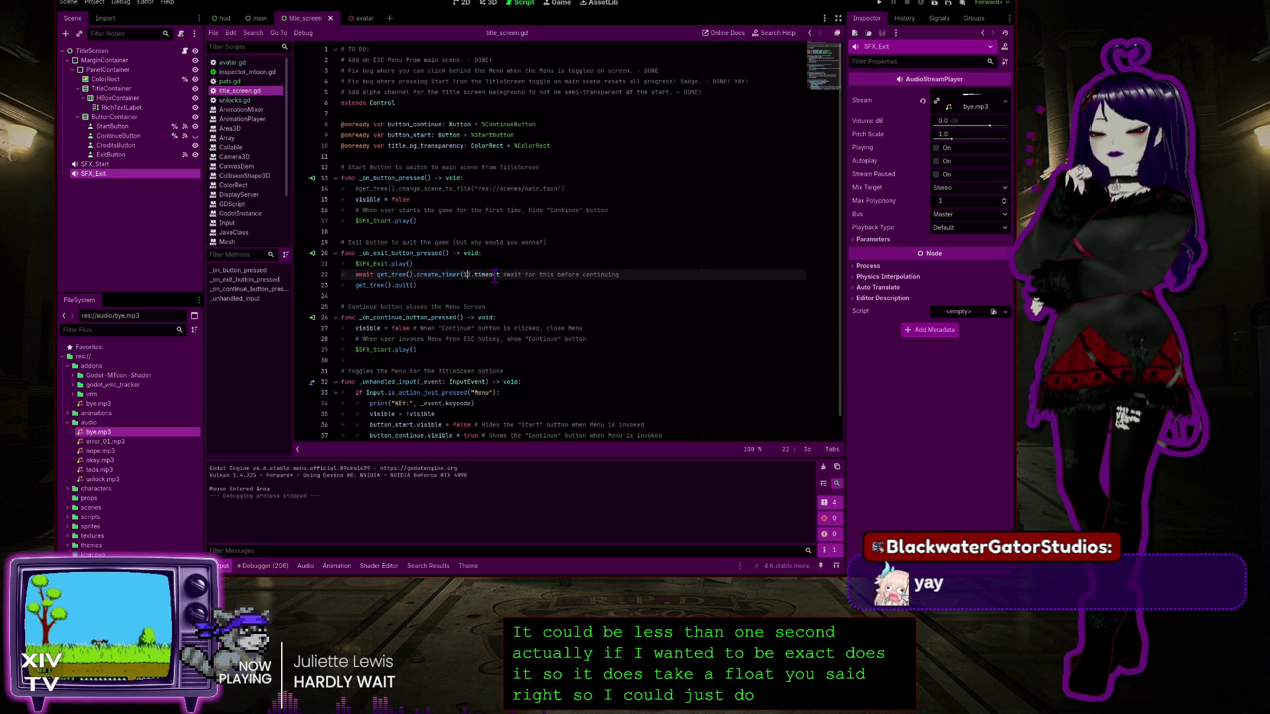
{"action": "type", "text": "0"}
{"action": "key", "text": "BackSpace"}
{"action": "type", "text": "0."}
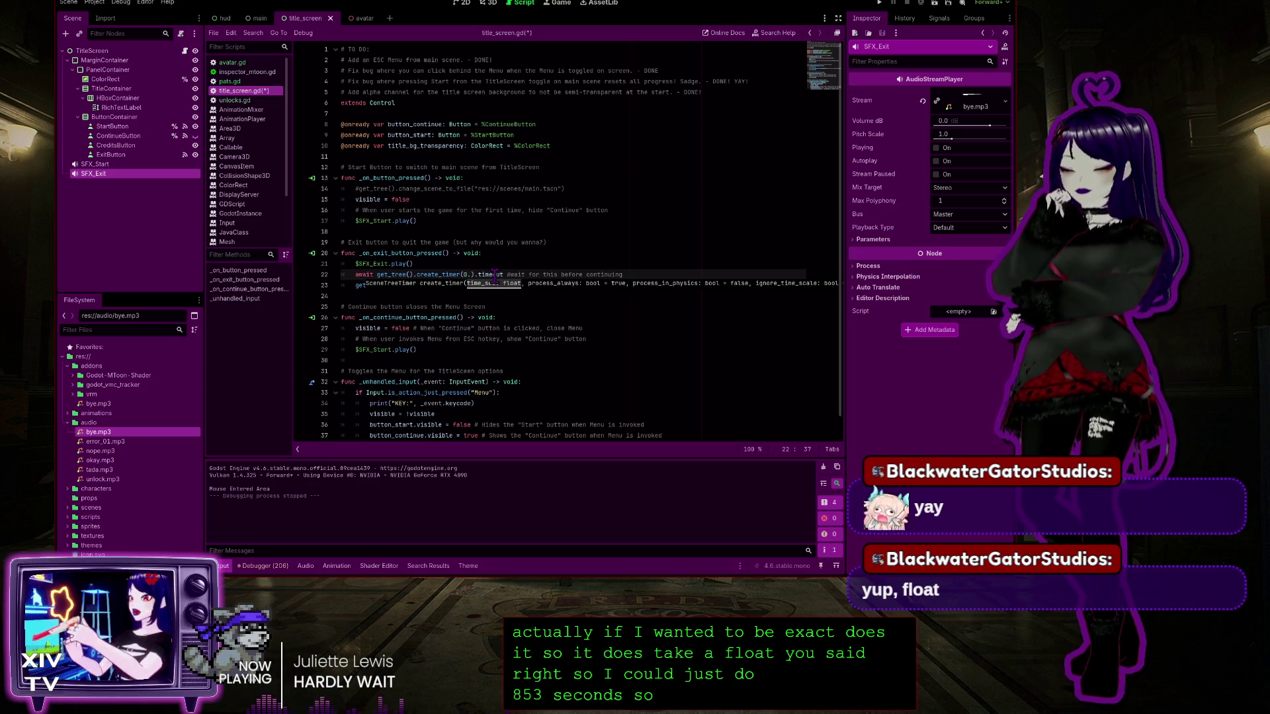
{"action": "type", "text": "8563"}
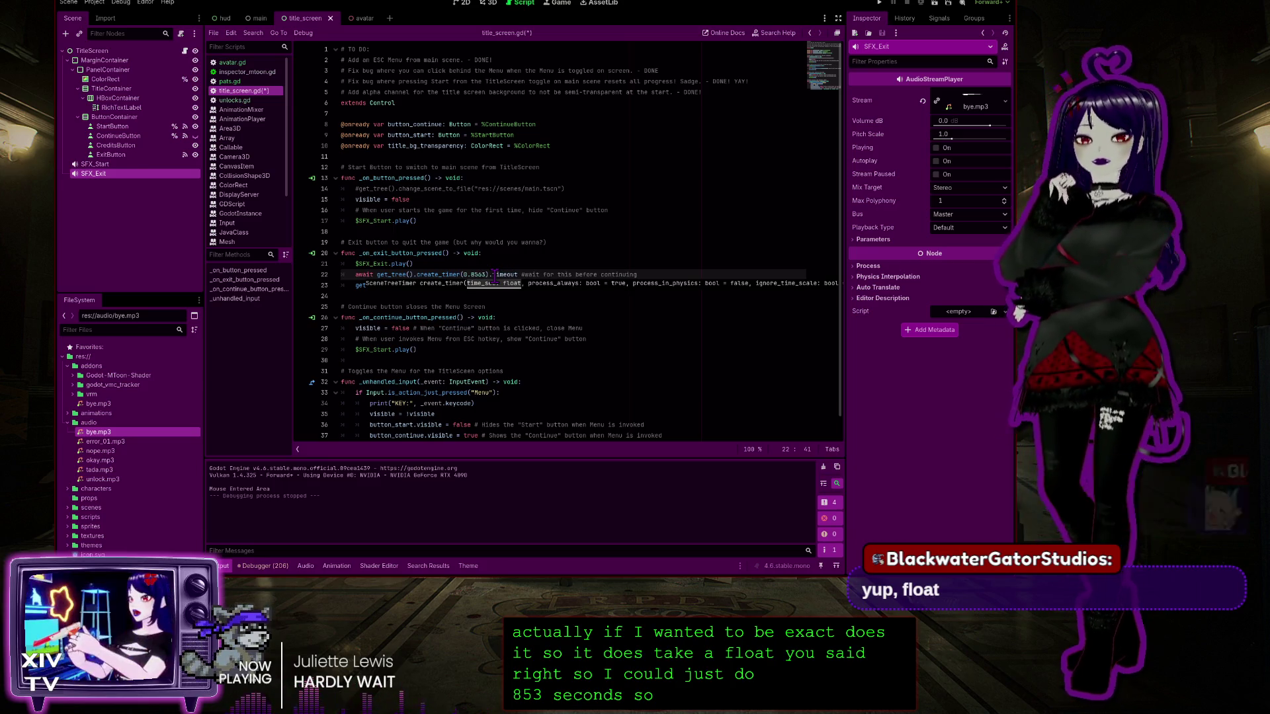
Correct the delay to 0.853, run the game with F5, and test Quit
{"action": "key", "text": "Left"}
{"action": "key", "text": "BackSpace"}
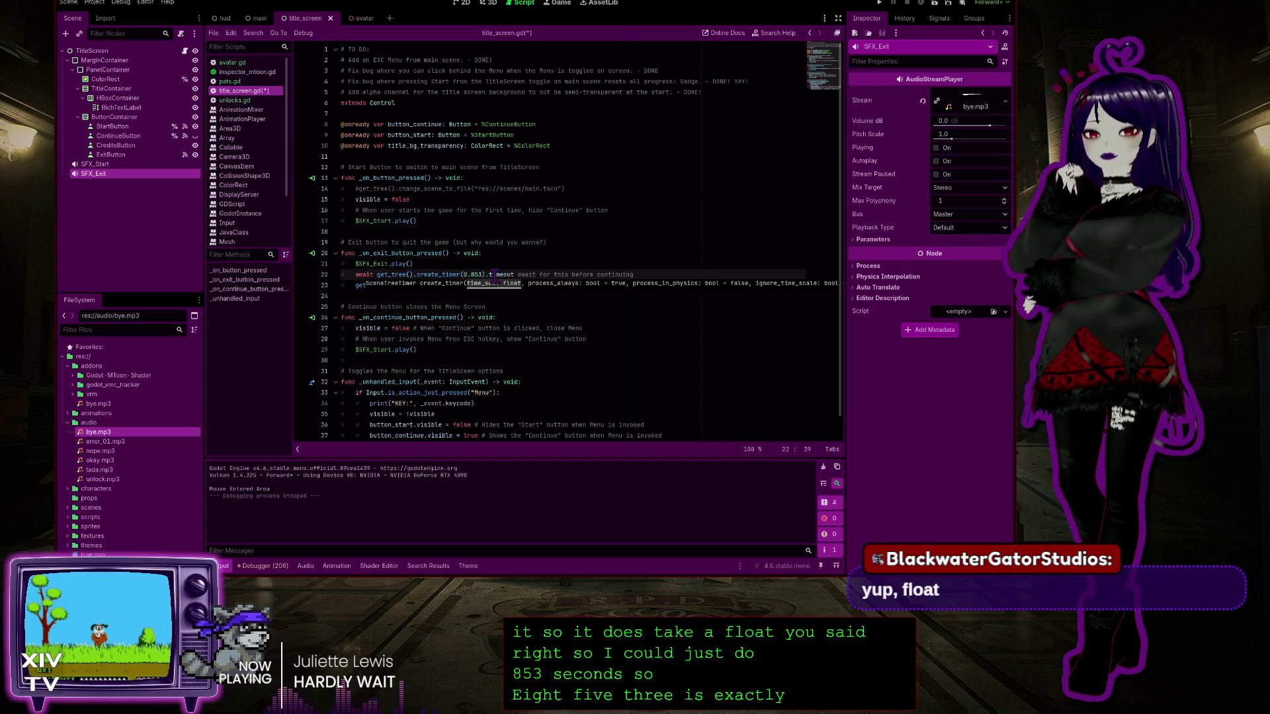
{"action": "key", "text": "Up"}
{"action": "key", "text": "Up"}
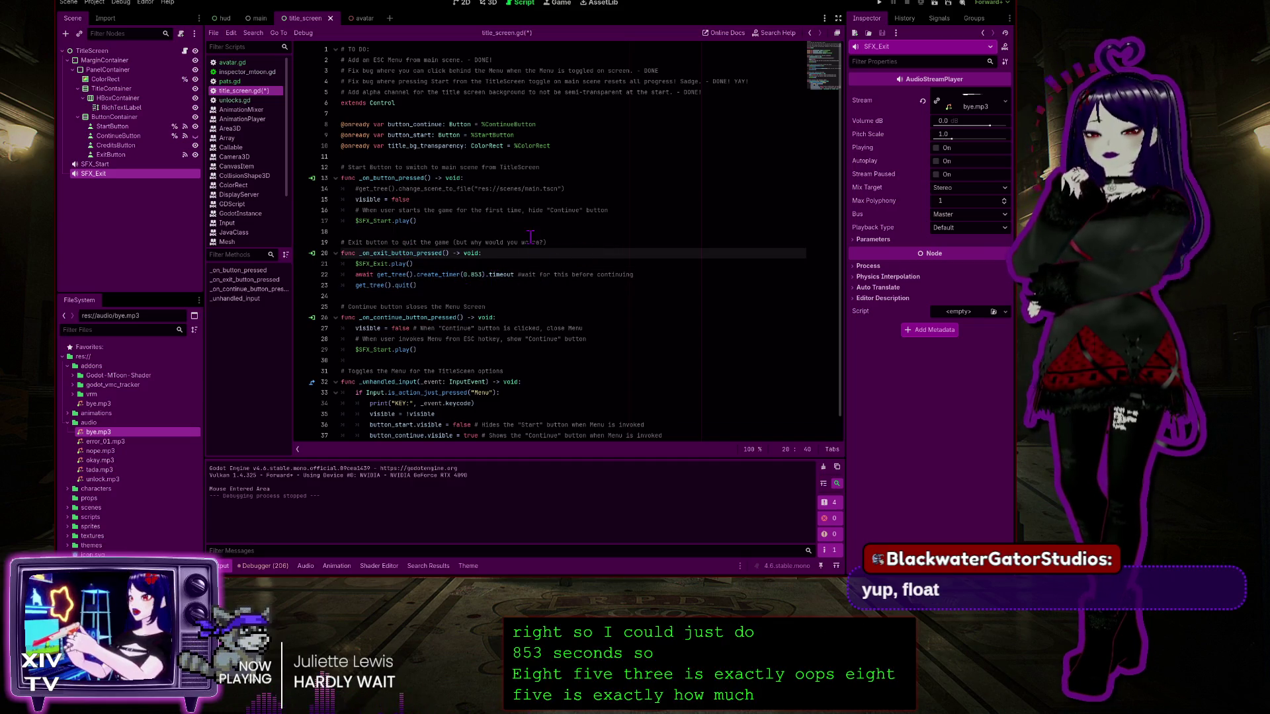
{"action": "key", "text": "F5"}
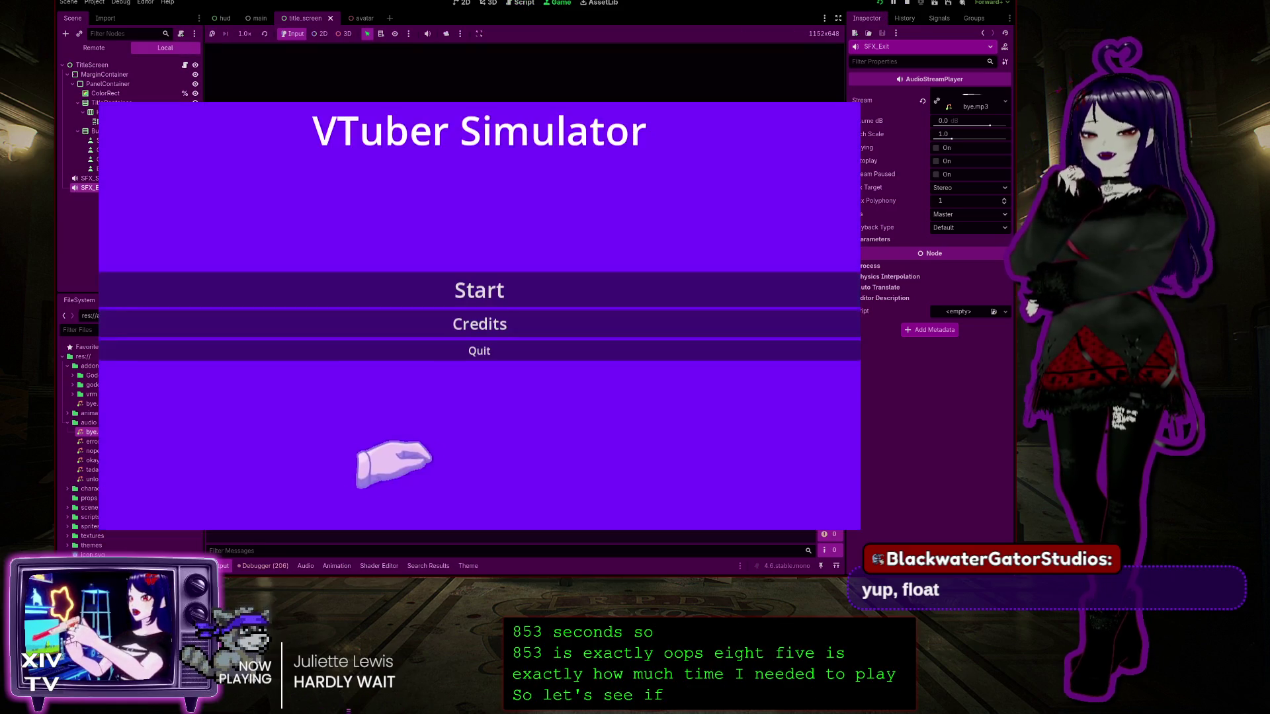
{"action": "left_click", "coordinate": [466, 351]}
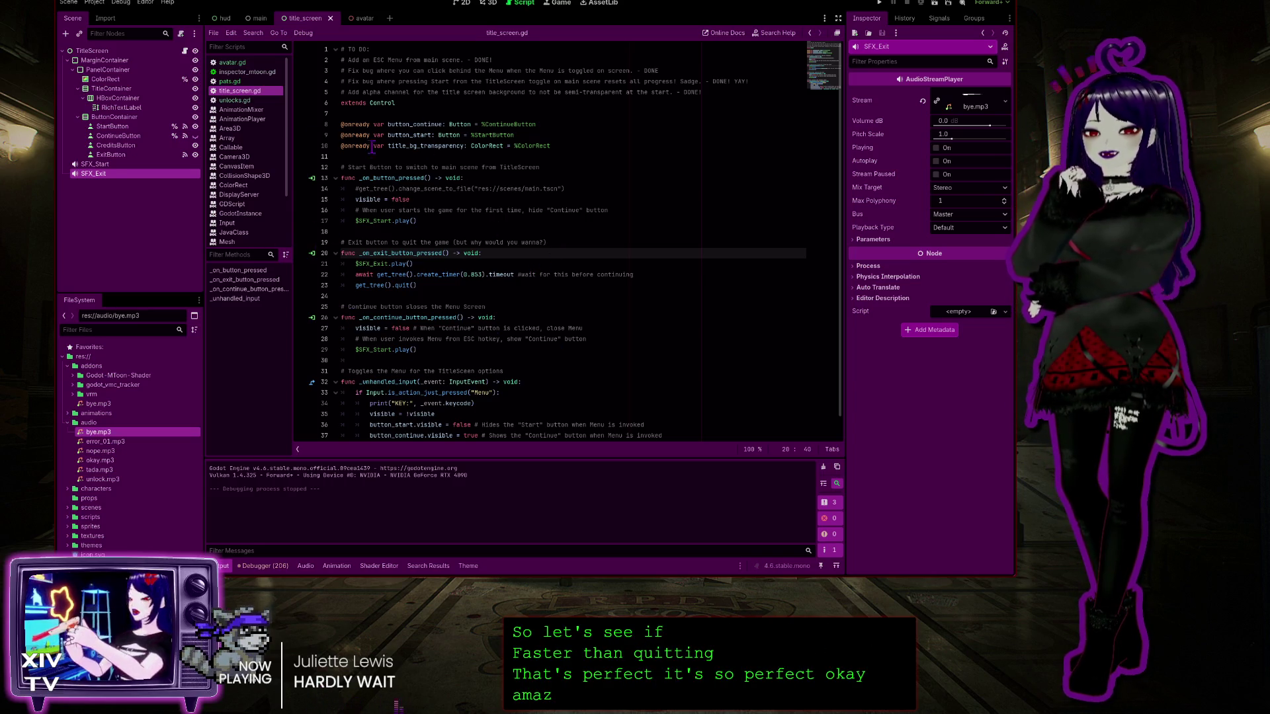
{"action": "left_click", "coordinate": [491, 189]}
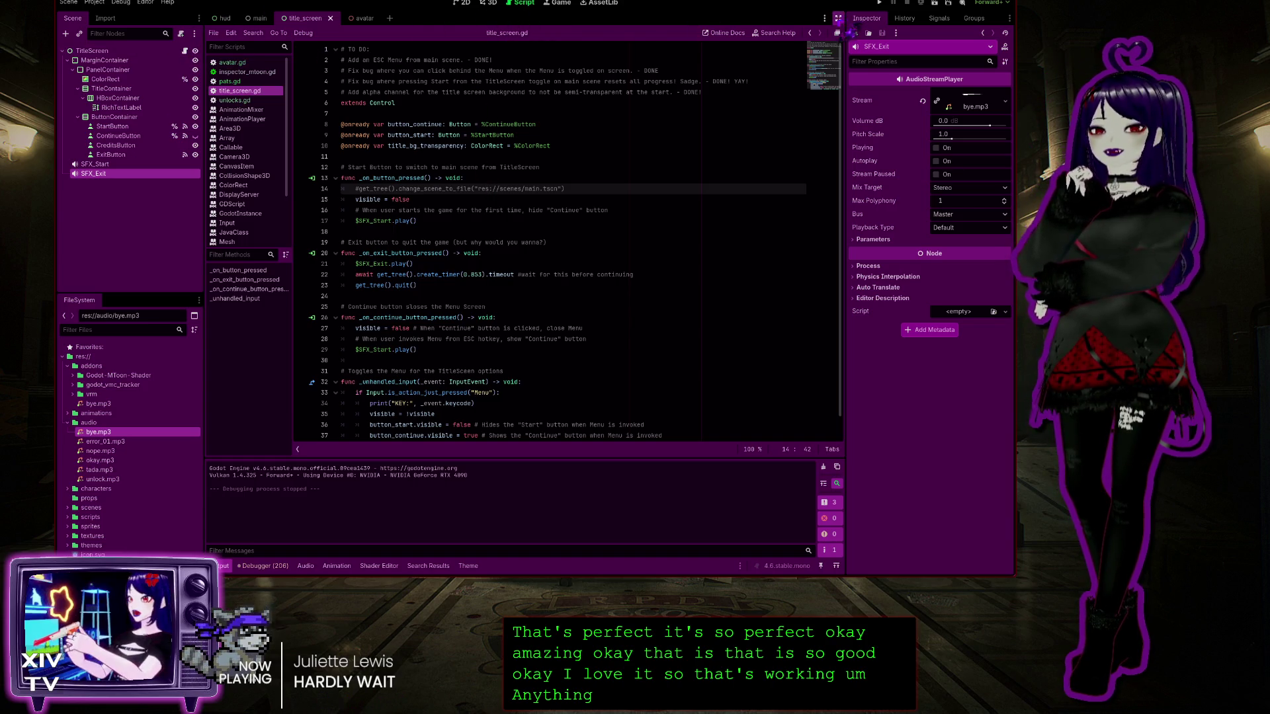
View the title screen in 2D, select CreditsButton, then go back to the script
{"action": "left_click", "coordinate": [463, 3]}
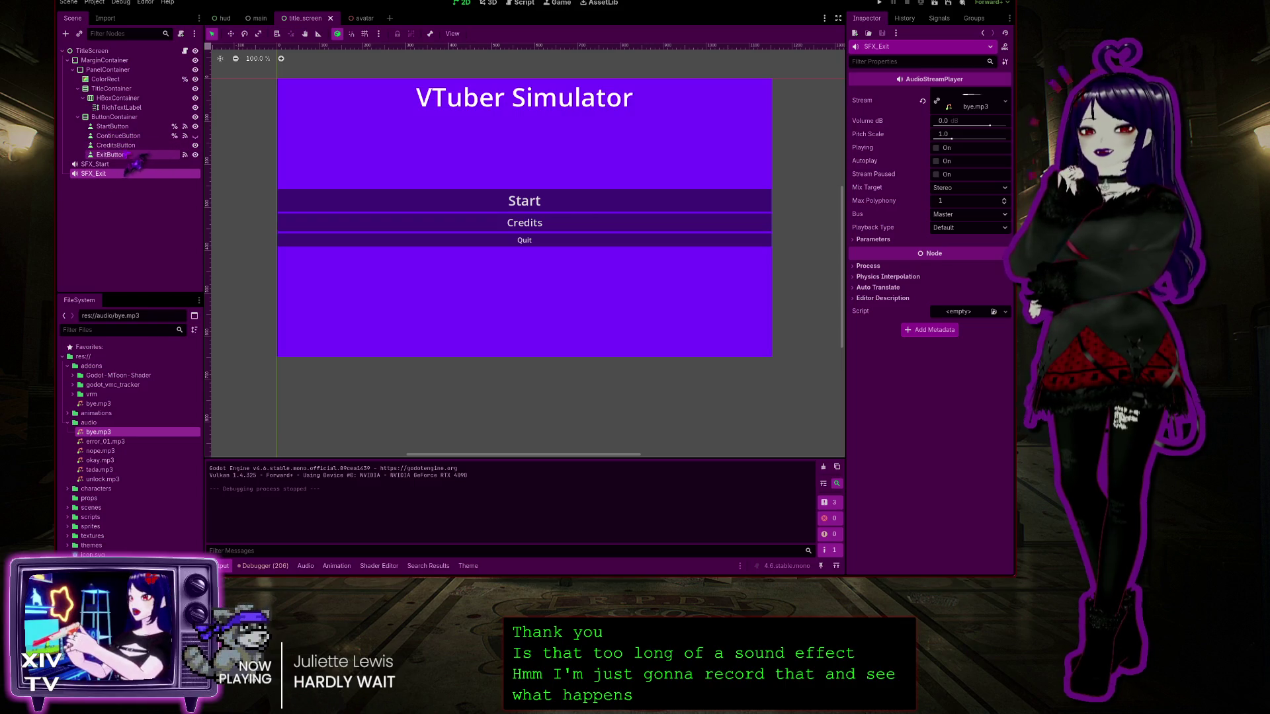
{"action": "left_click", "coordinate": [126, 145]}
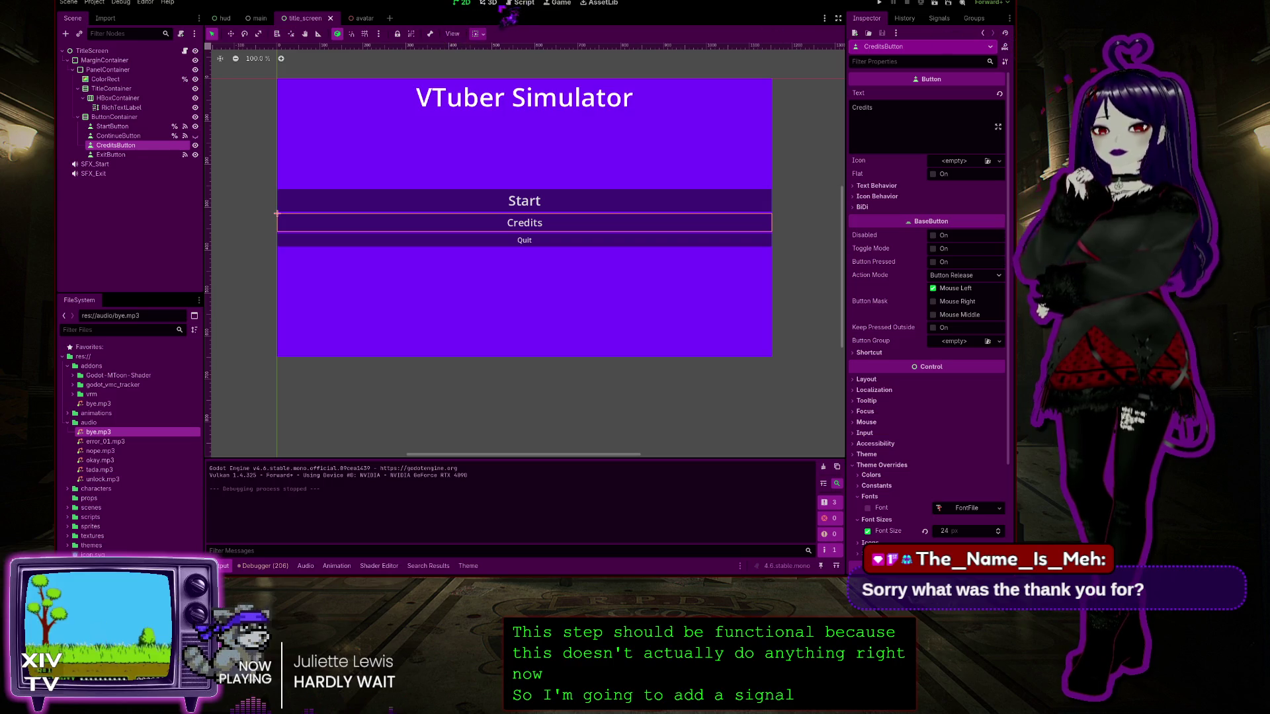
{"action": "left_click", "coordinate": [524, 5]}
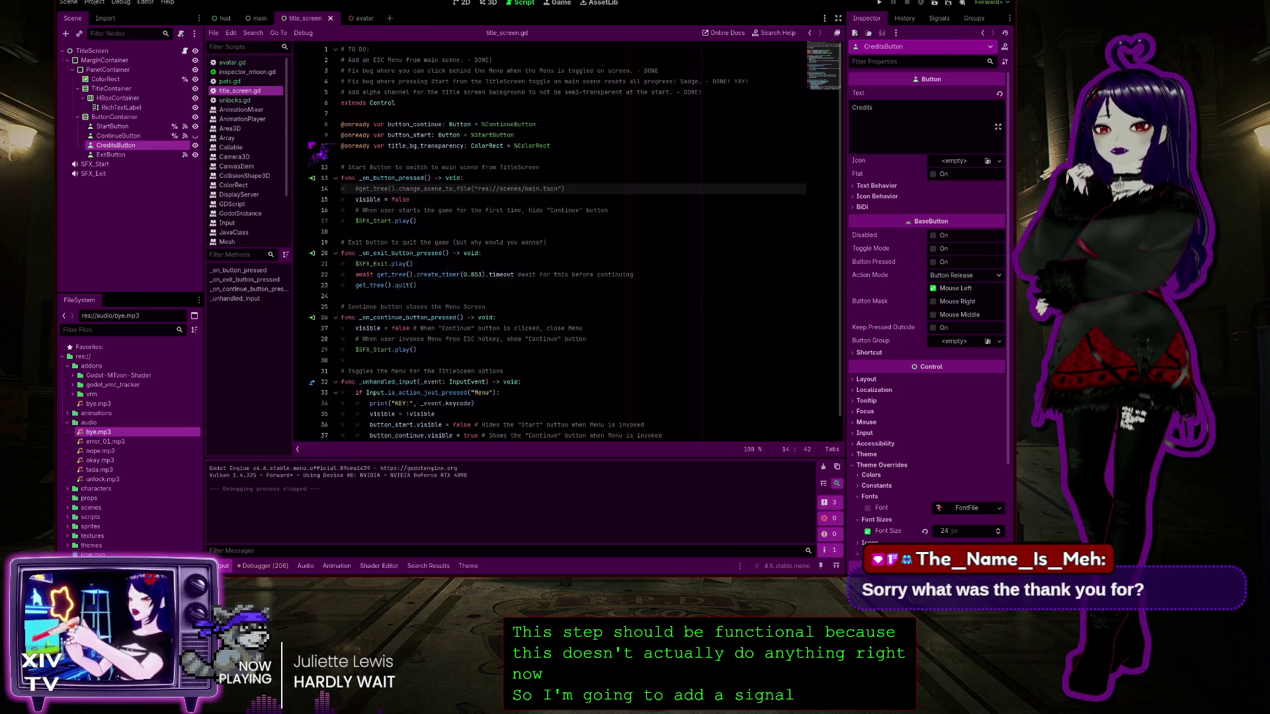
Drag CreditsButton's pressed() signal into title_screen.gd and remove the extra blank line above the handler
{"action": "scroll", "coordinate": [490, 285], "scroll_direction": "down", "scroll_amount": 1}
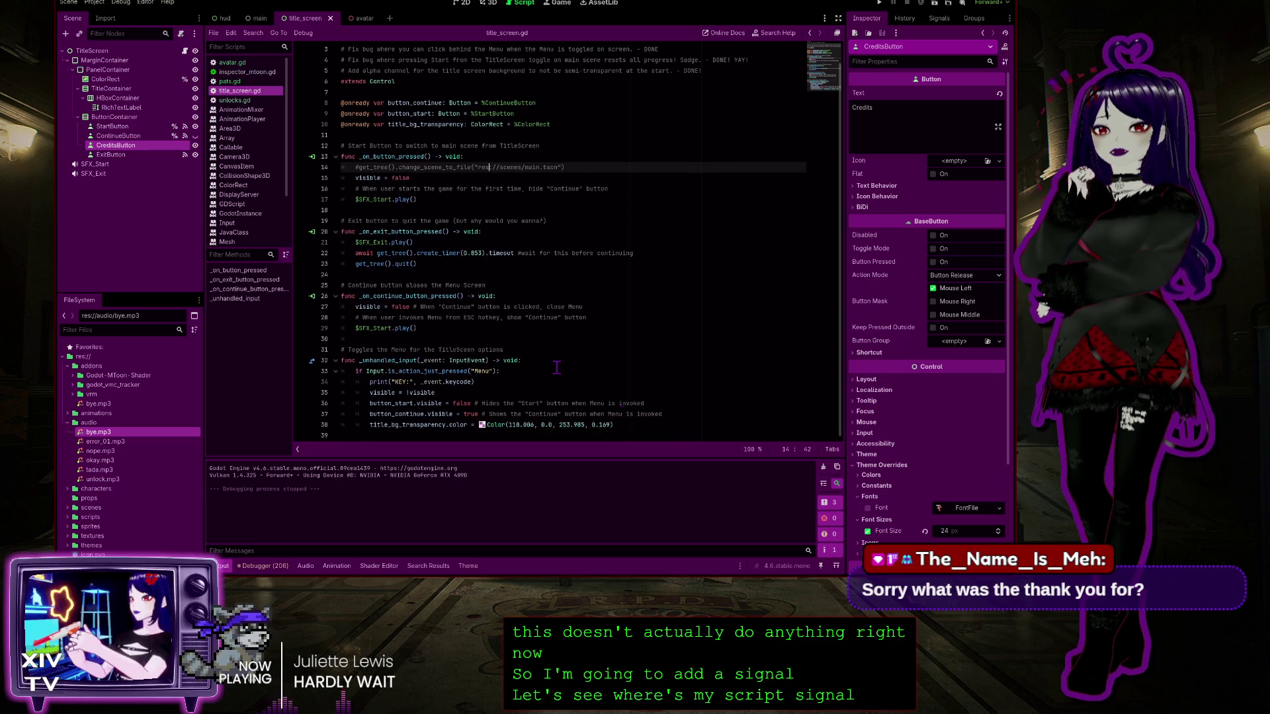
{"action": "left_click", "coordinate": [613, 433]}
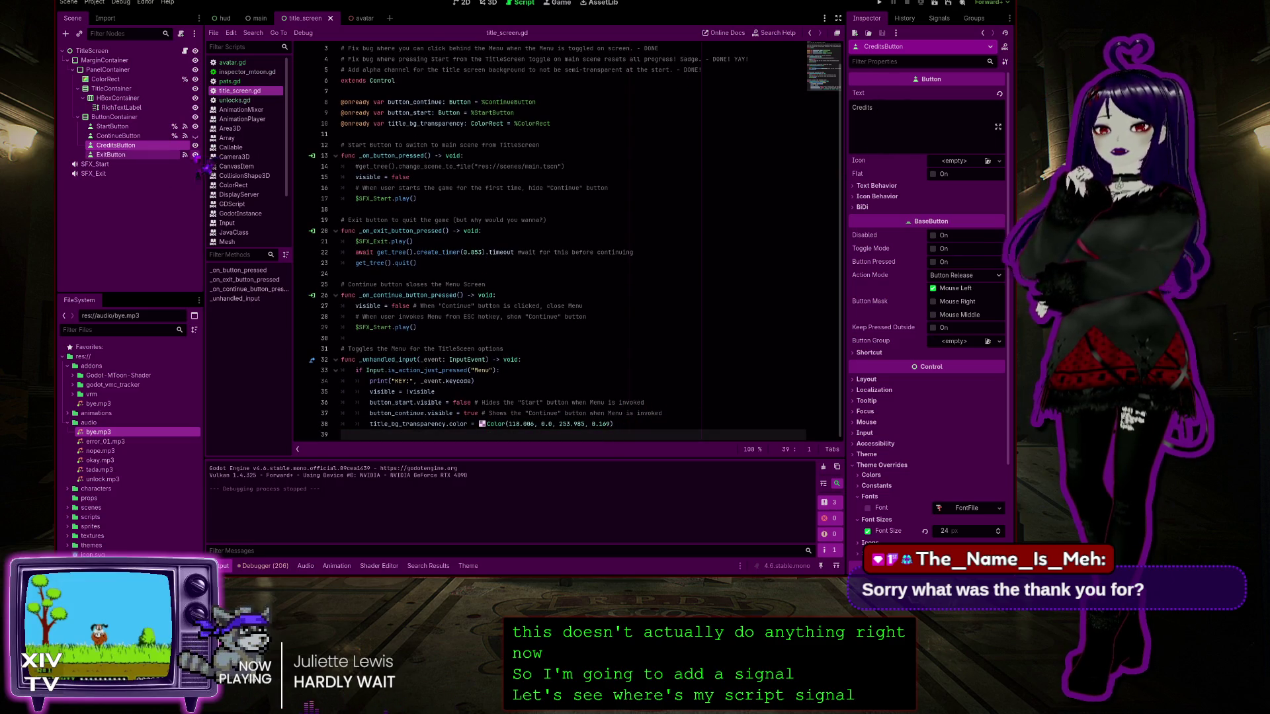
{"action": "left_click", "coordinate": [939, 19]}
{"action": "left_click", "coordinate": [886, 80]}
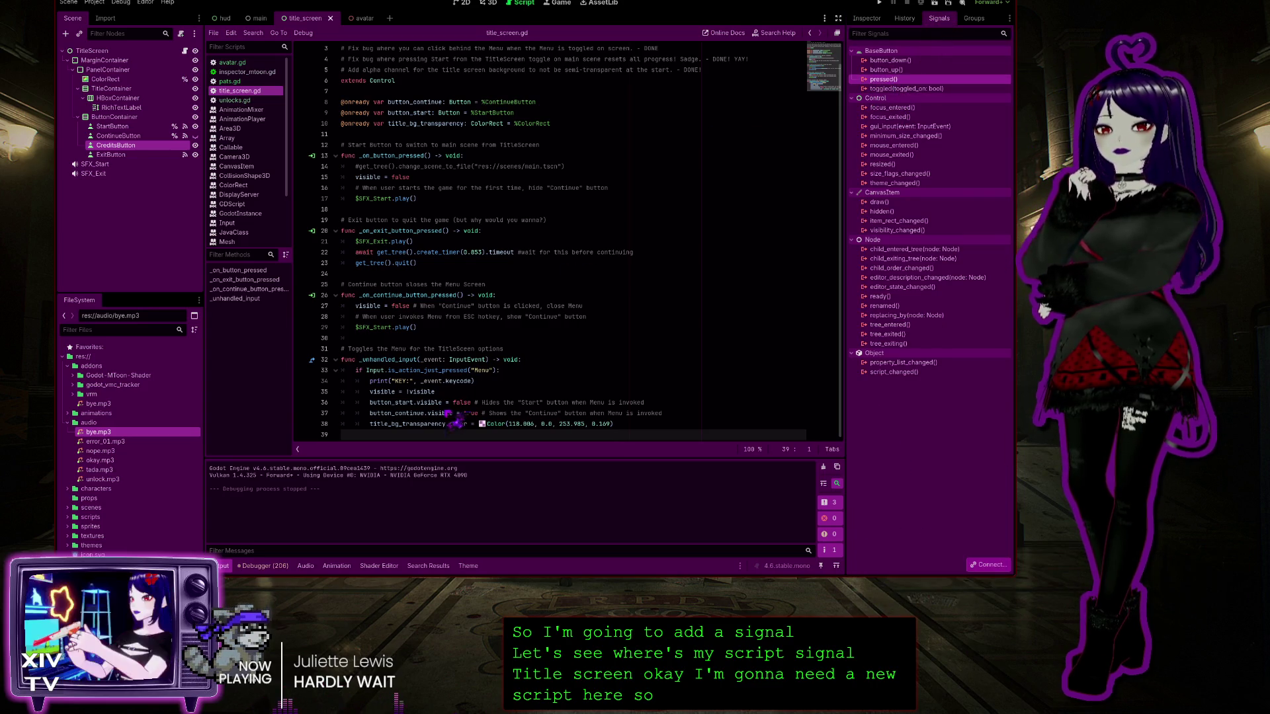
{"action": "left_click_drag", "start_coordinate": [443, 394], "coordinate": [483, 391]}
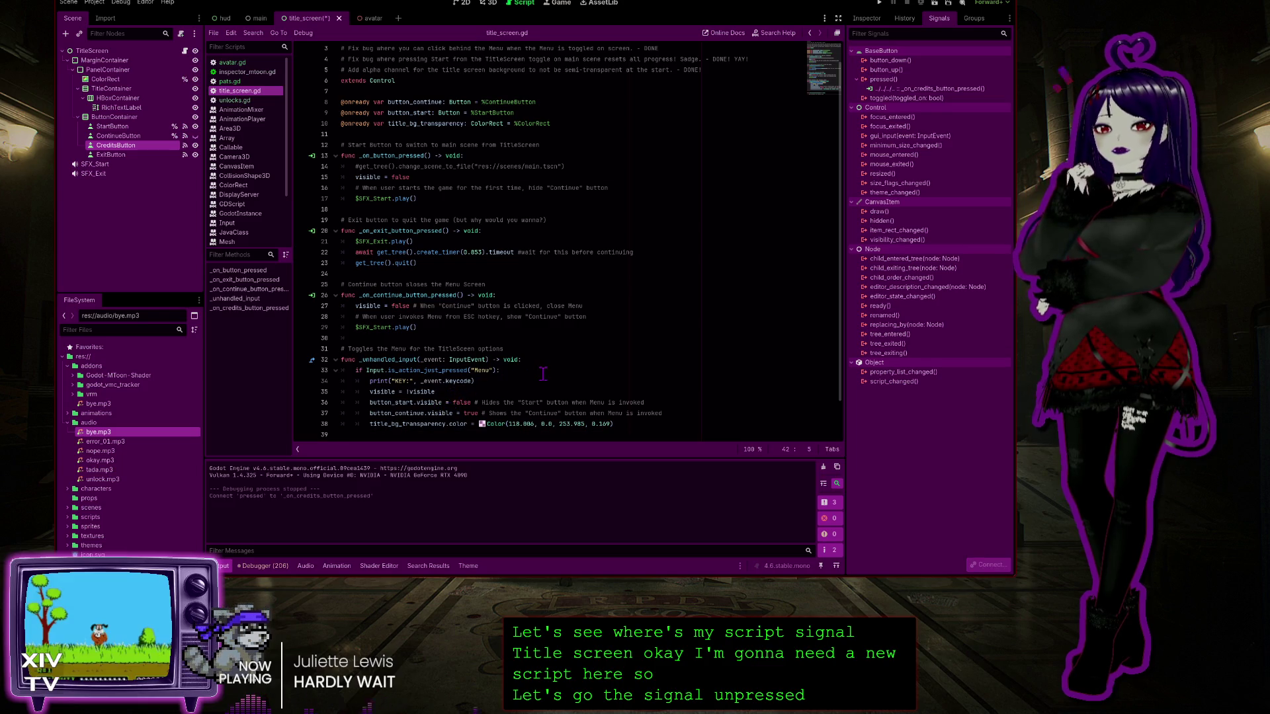
{"action": "left_click", "coordinate": [403, 403]}
{"action": "key", "text": "BackSpace"}
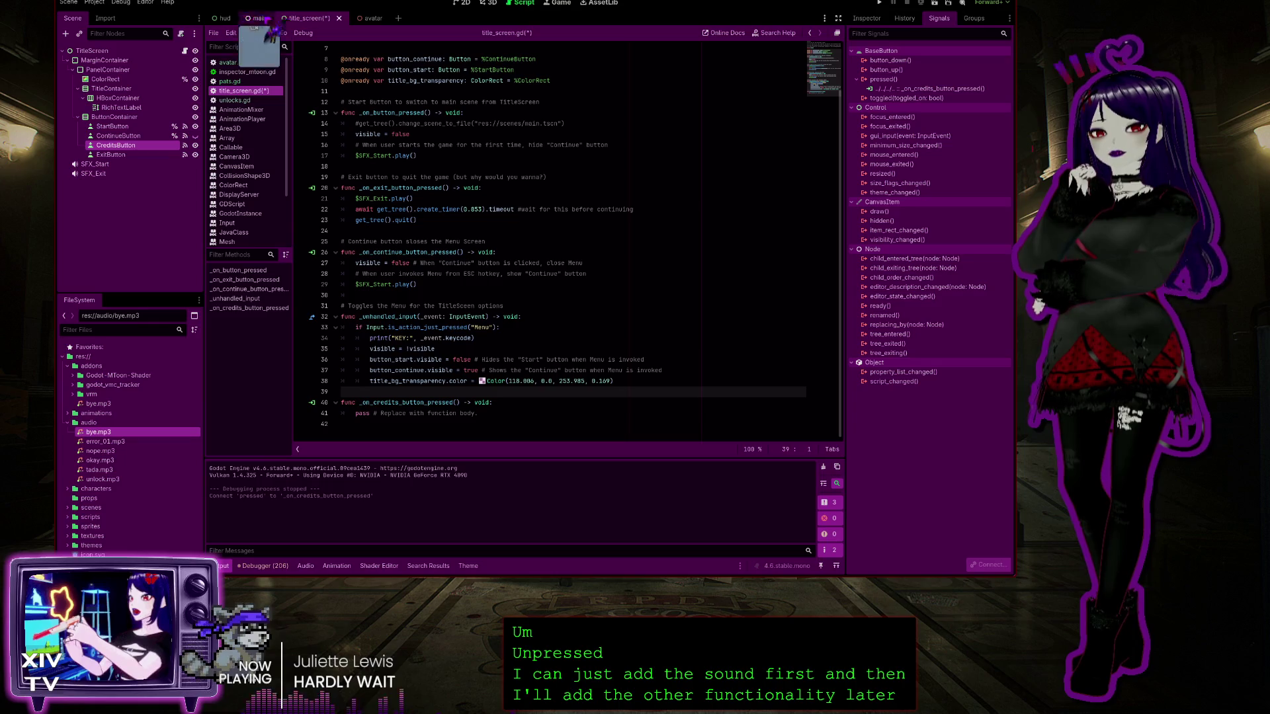
Switch to the 2D workspace showing the VTuber Simulator heading with Start, Credits and Quit
{"action": "left_click", "coordinate": [463, 2]}
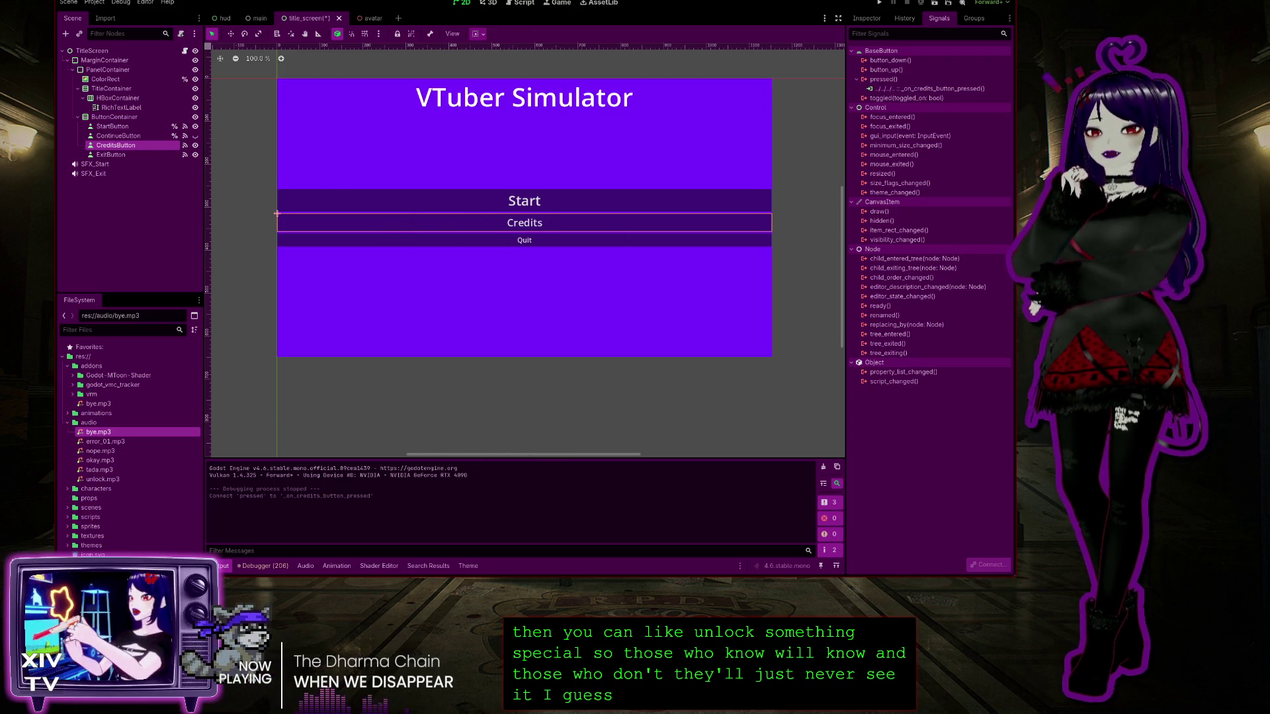
Return to title_screen.gd and place the caret at the _on_credits_button_pressed() header
{"action": "left_click", "coordinate": [522, 4]}
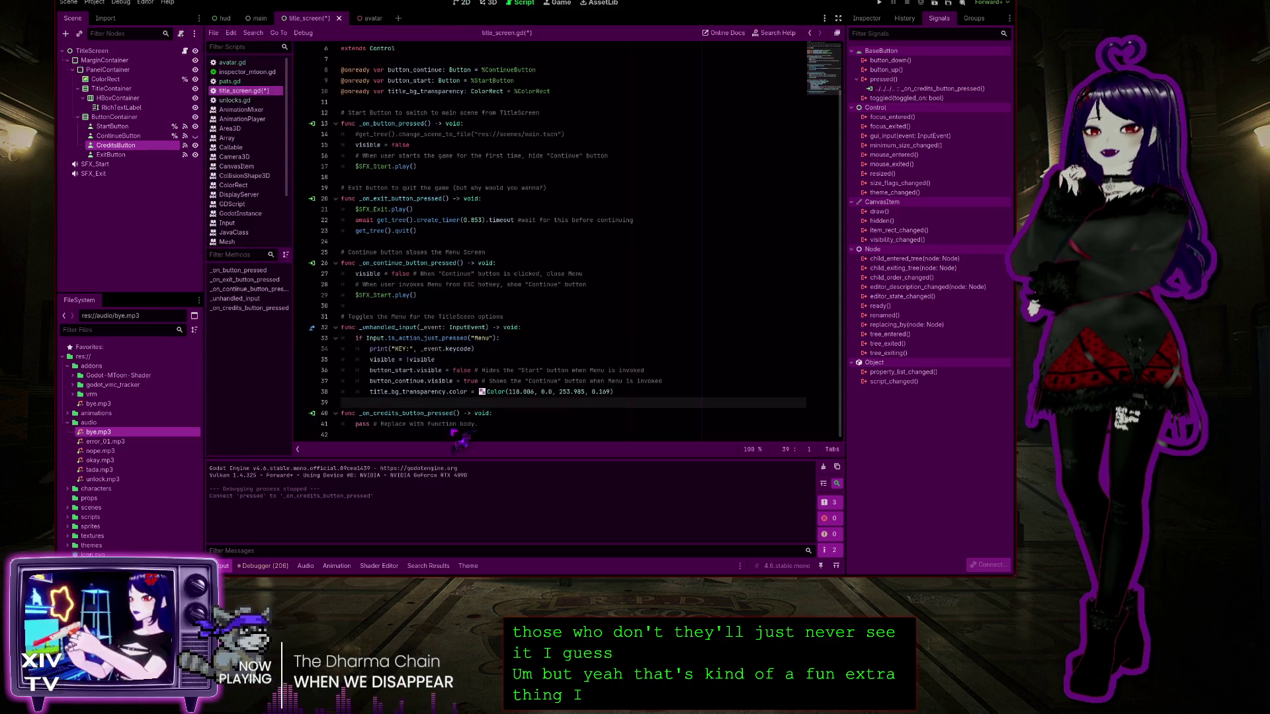
{"action": "left_click", "coordinate": [493, 413]}
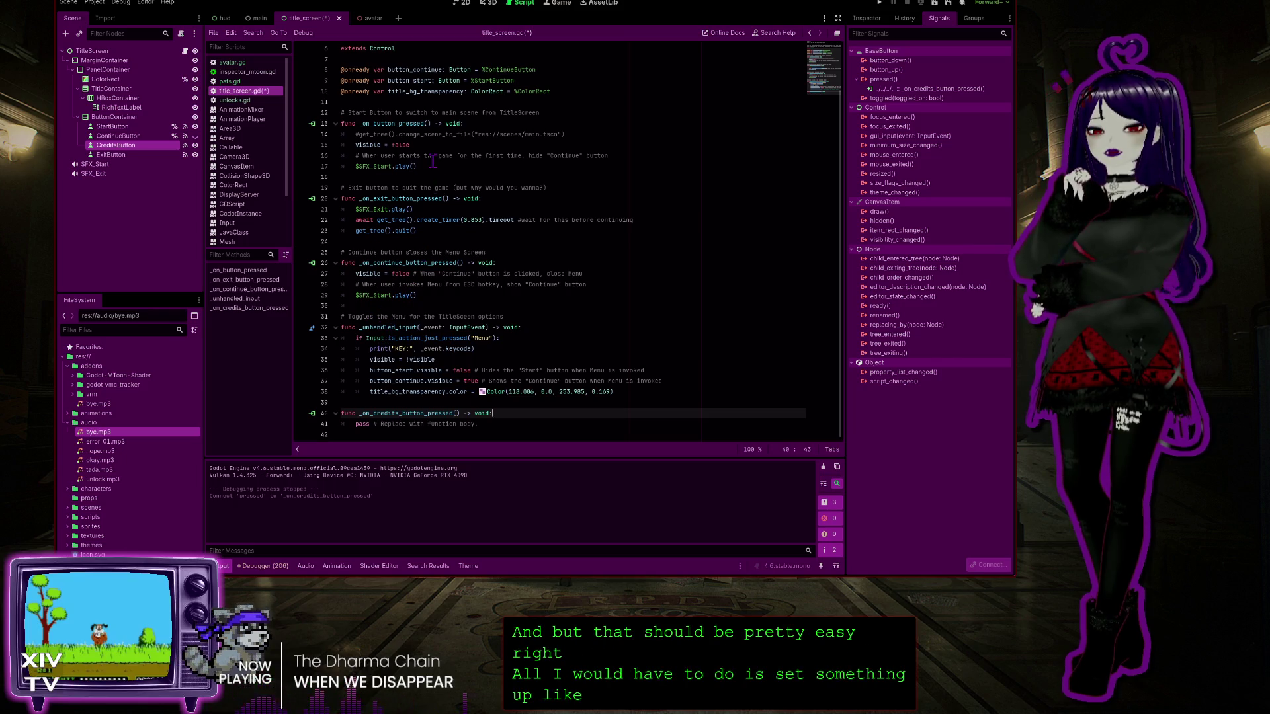
{"action": "scroll", "coordinate": [426, 147], "scroll_direction": "up", "scroll_amount": 2}
{"action": "scroll", "coordinate": [394, 336], "scroll_direction": "down", "scroll_amount": 2}
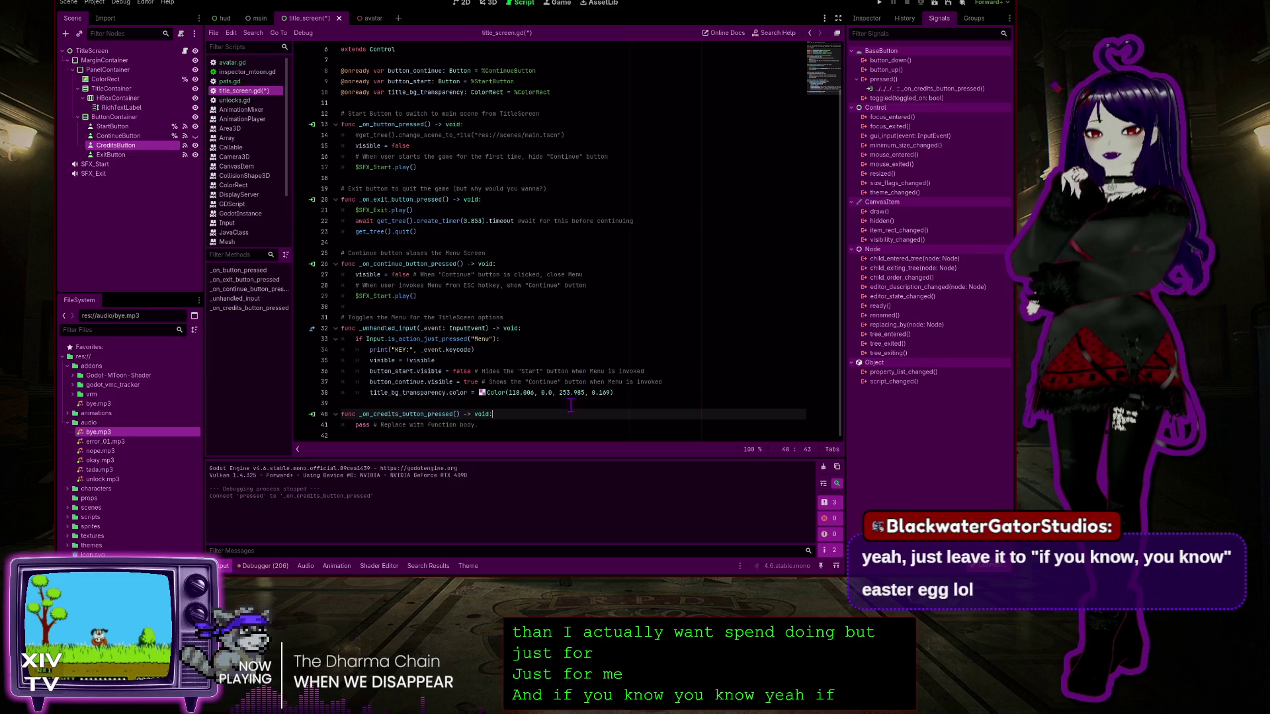
{"action": "left_click", "coordinate": [510, 425]}
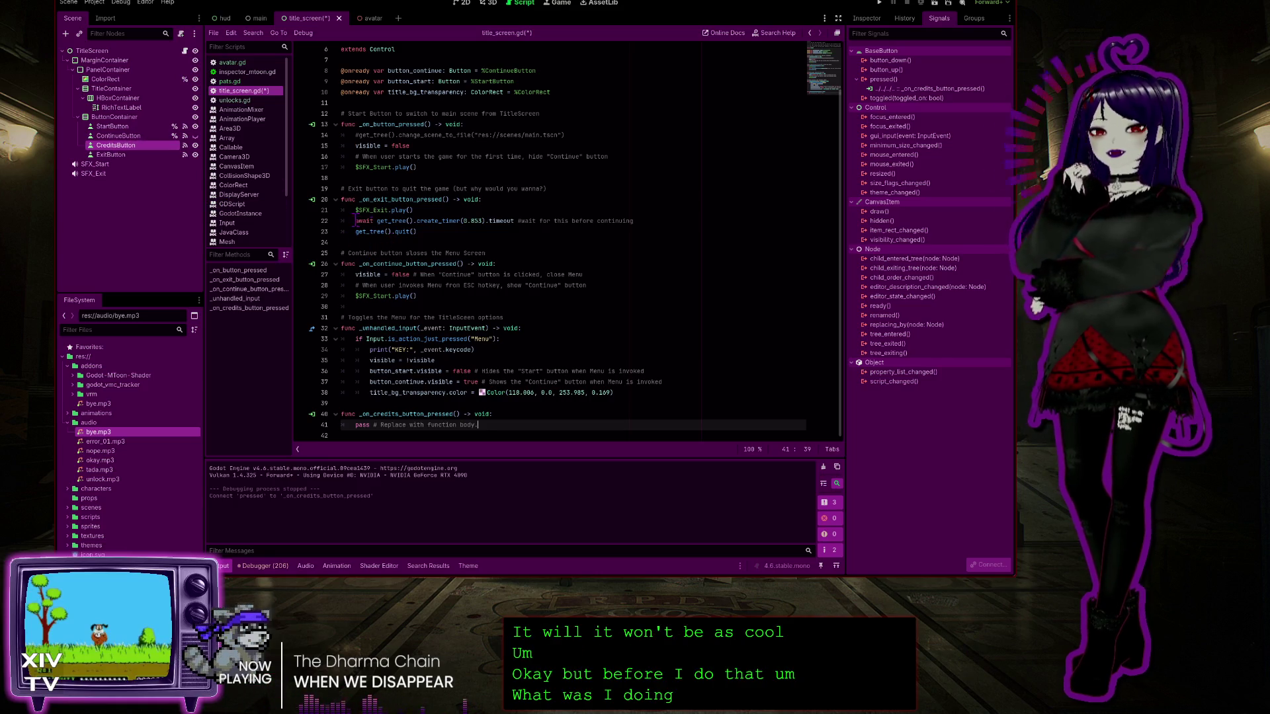
{"action": "left_click", "coordinate": [509, 415]}
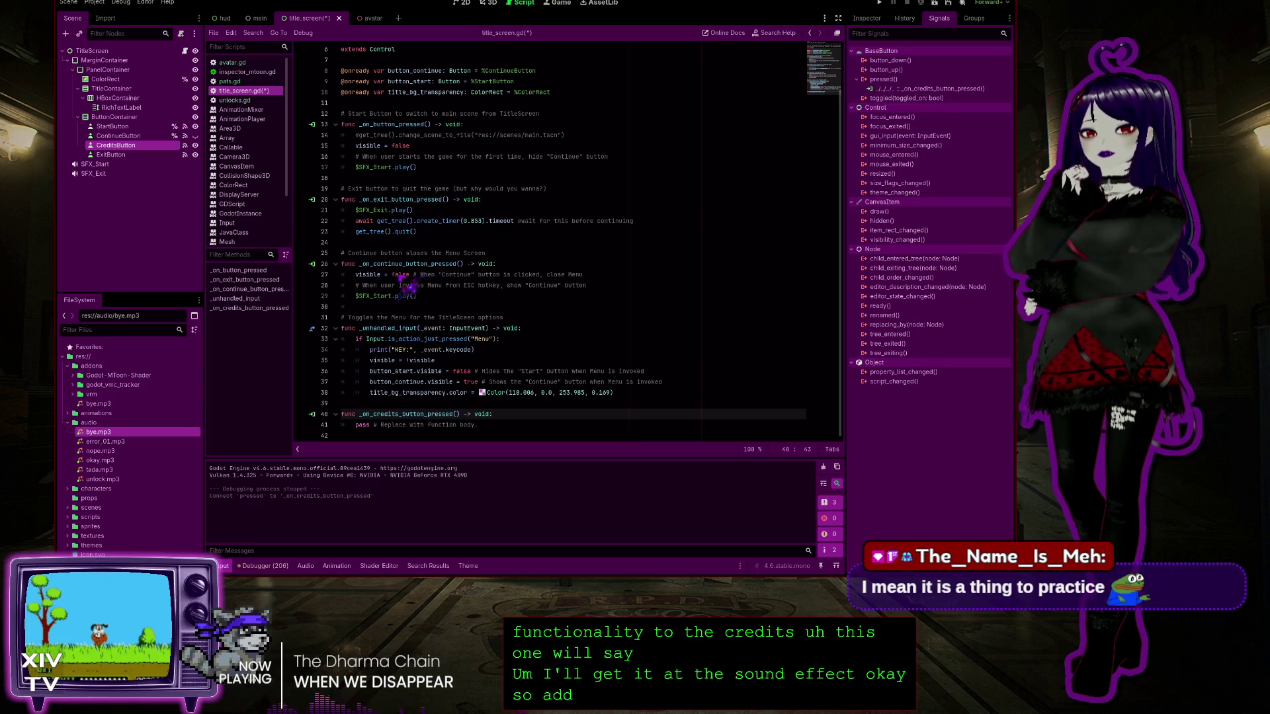
{"action": "key", "text": "Return"}
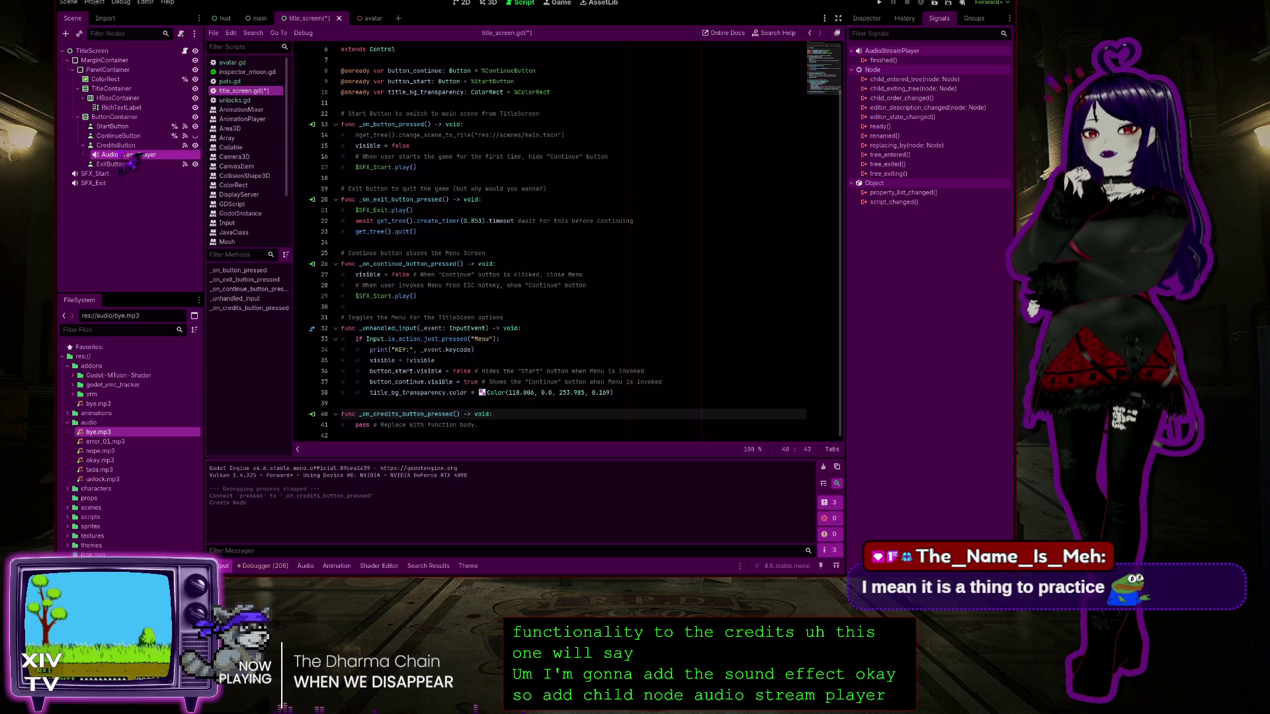
Move the new audio player beside SFX_Start and SFX_Exit and rename it SFX_Credits
{"action": "mouse_move", "coordinate": [129, 155]}
{"action": "left_mouse_down"}
{"action": "mouse_move", "coordinate": [99, 215]}
{"action": "mouse_move", "coordinate": [93, 53]}
{"action": "left_mouse_up"}
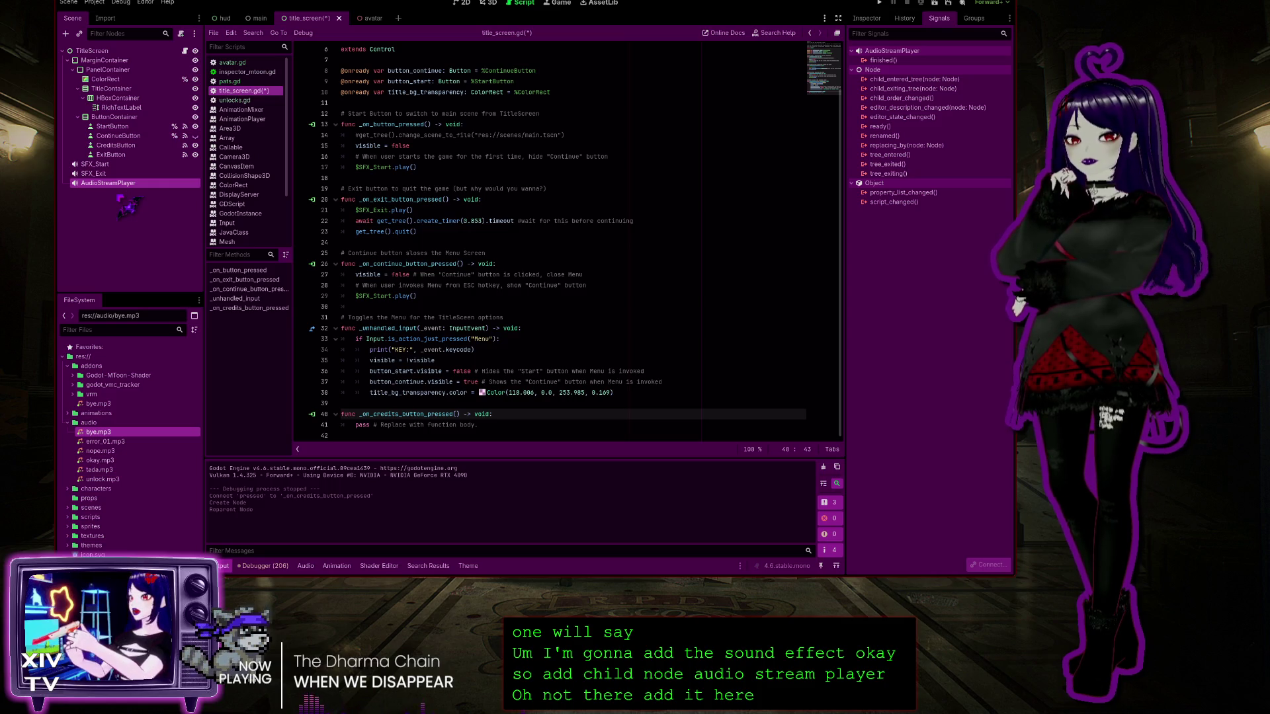
{"action": "key", "text": "F2"}
{"action": "type", "text": "SFX_Credits"}
{"action": "key", "text": "Return"}
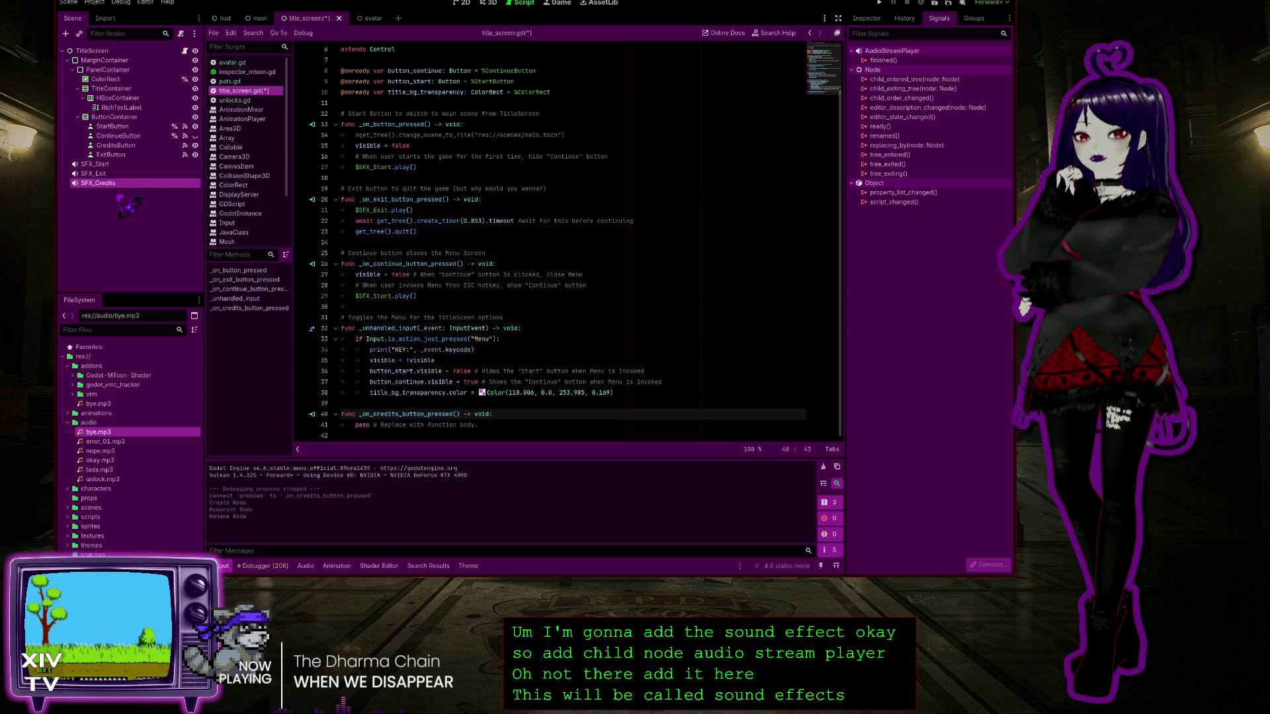
Assign tada.mp3 as SFX_Credits' Stream in the Inspector
{"action": "left_click", "coordinate": [867, 18]}
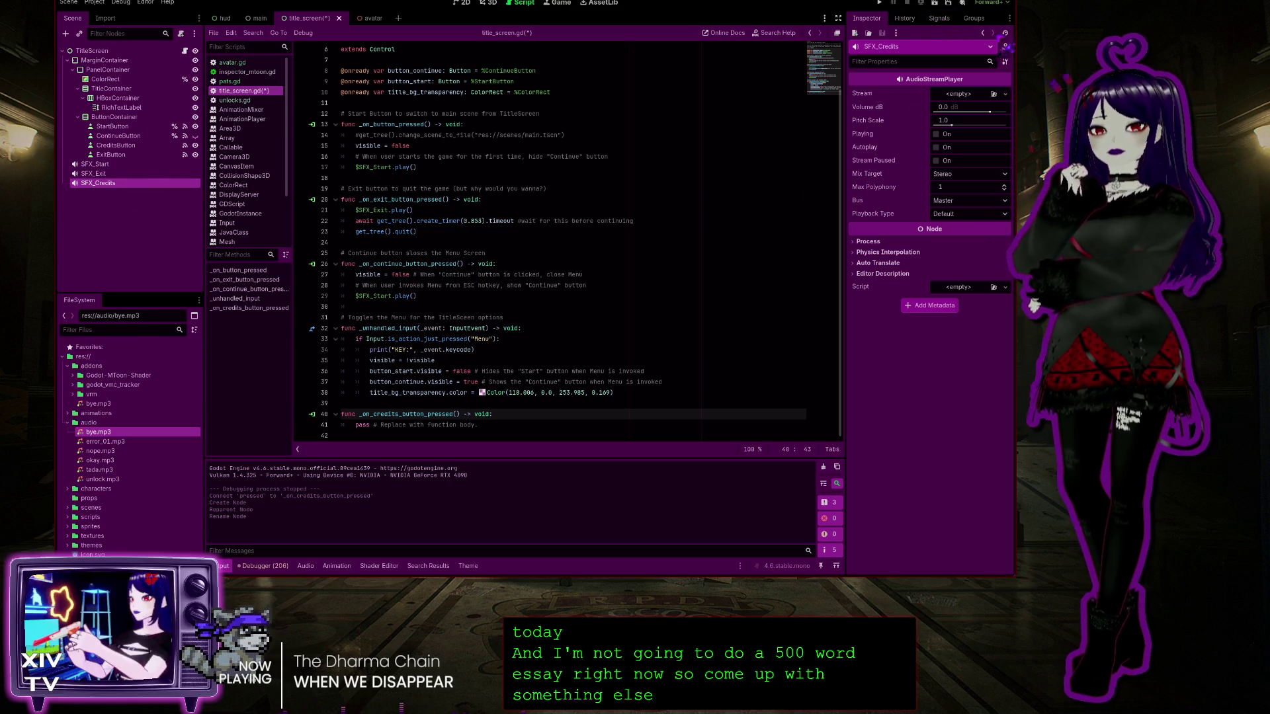
{"action": "left_click", "coordinate": [940, 19]}
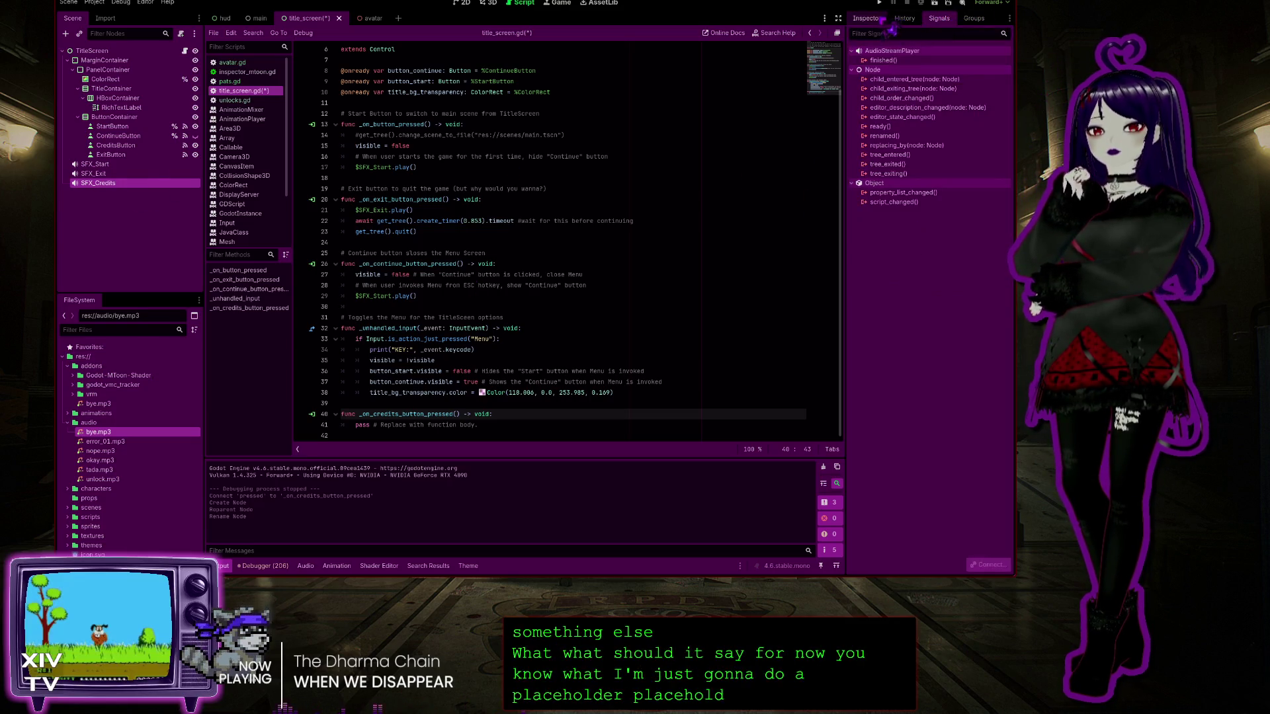
{"action": "left_click", "coordinate": [868, 20]}
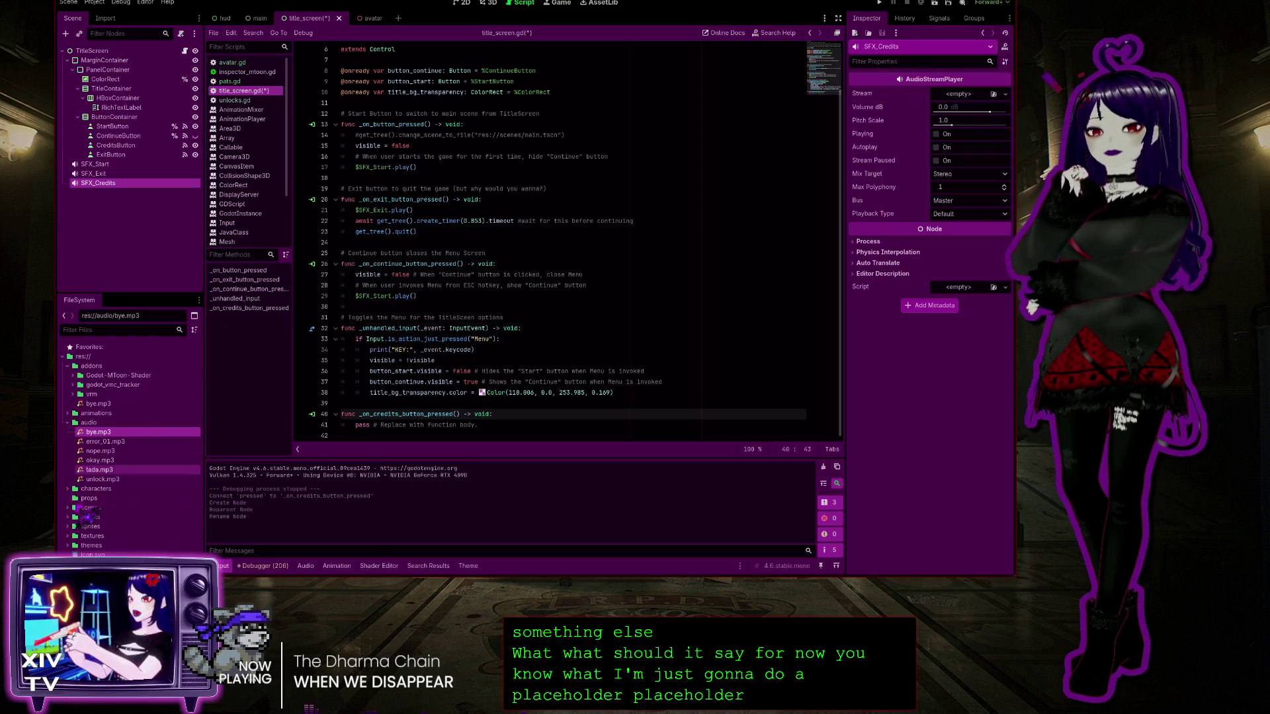
{"action": "mouse_move", "coordinate": [113, 471]}
{"action": "left_mouse_down"}
{"action": "mouse_move", "coordinate": [212, 450]}
{"action": "mouse_move", "coordinate": [562, 434]}
{"action": "mouse_move", "coordinate": [979, 109]}
{"action": "mouse_move", "coordinate": [960, 99]}
{"action": "left_mouse_up"}
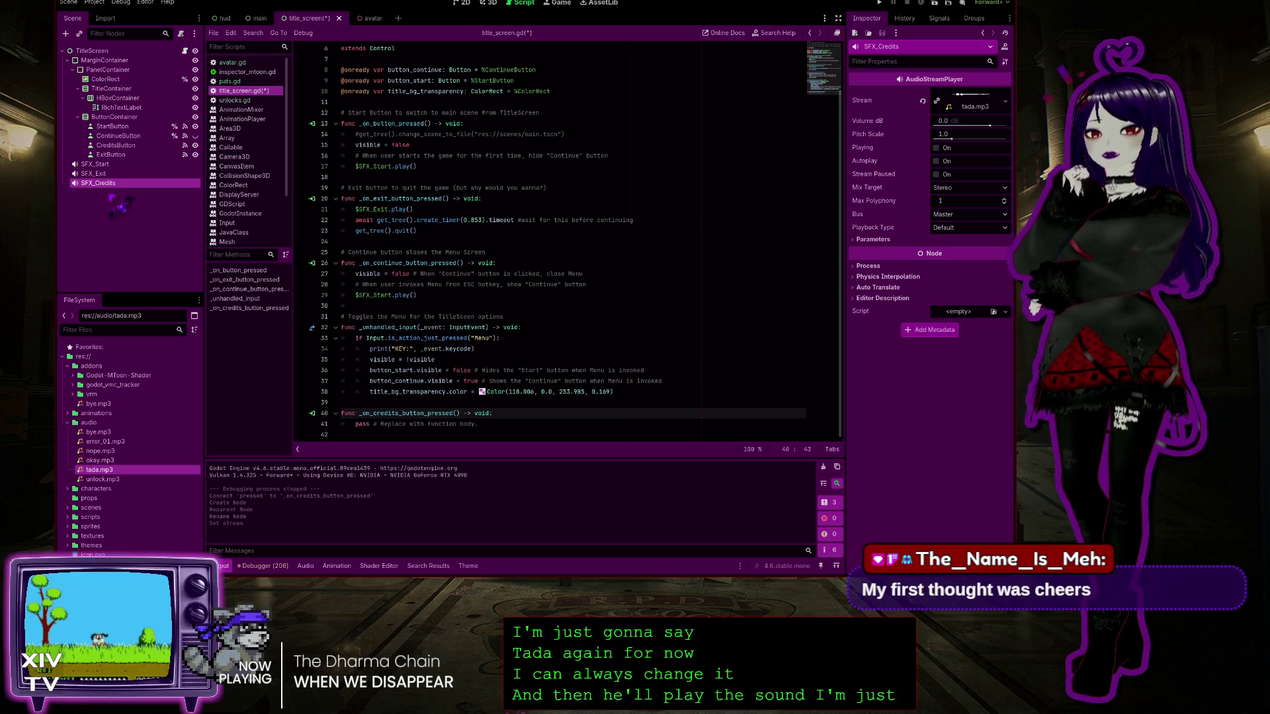
Replace pass in _on_credits_button_pressed with $SFX_Credits.play()
{"action": "triple_click", "coordinate": [486, 422]}
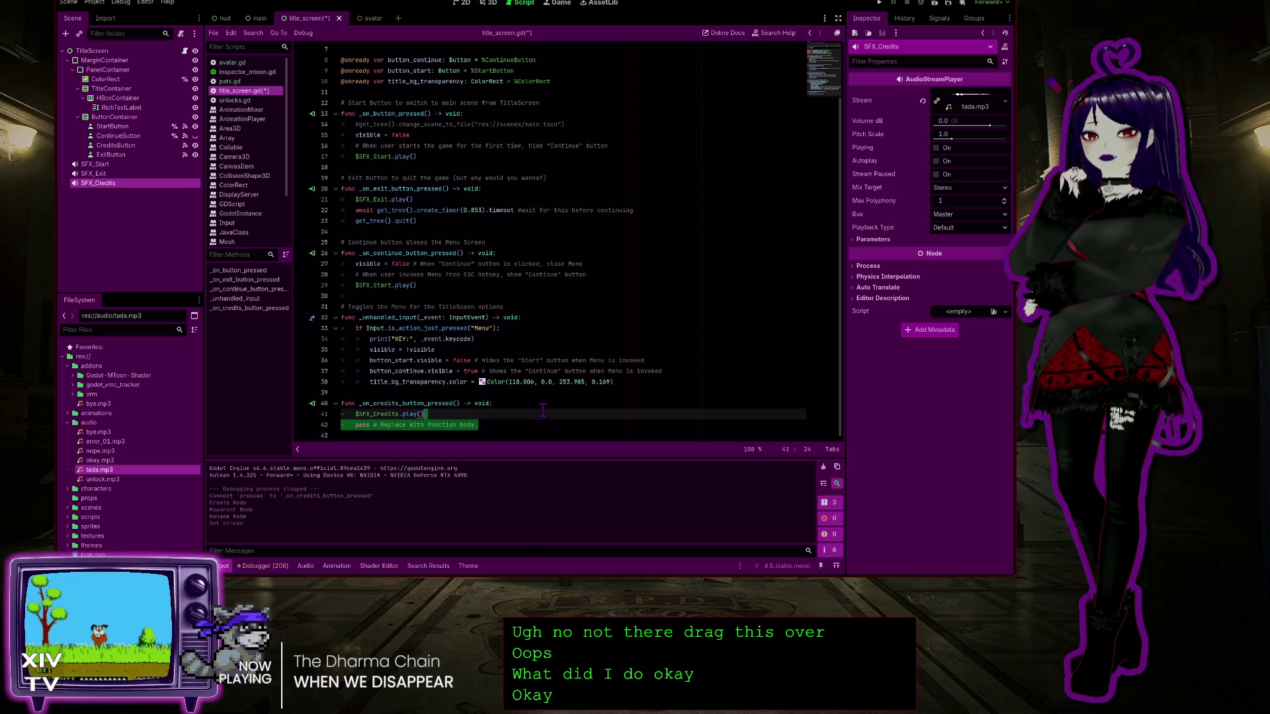
{"action": "key", "text": "ctrl+v"}
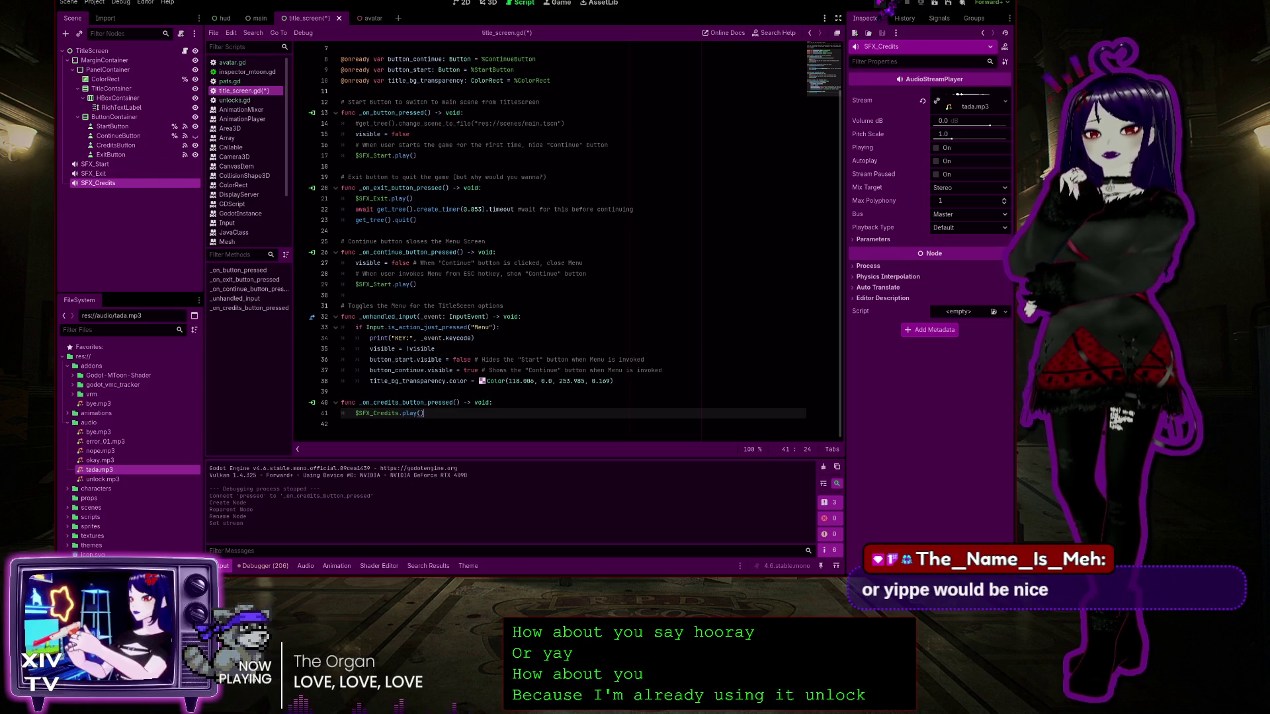
Run the game from the title screen, pat the avatar and buy the Red Background unlock
{"action": "left_click", "coordinate": [881, 3]}
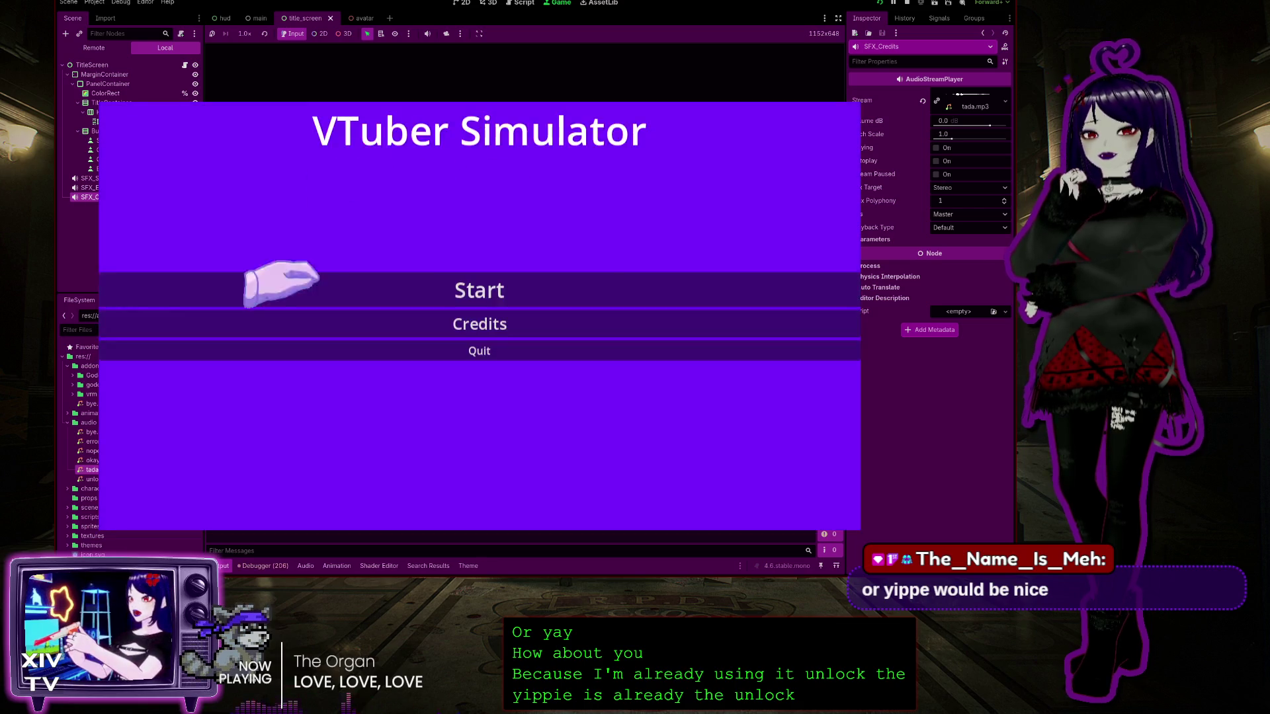
{"action": "left_click", "coordinate": [469, 291]}
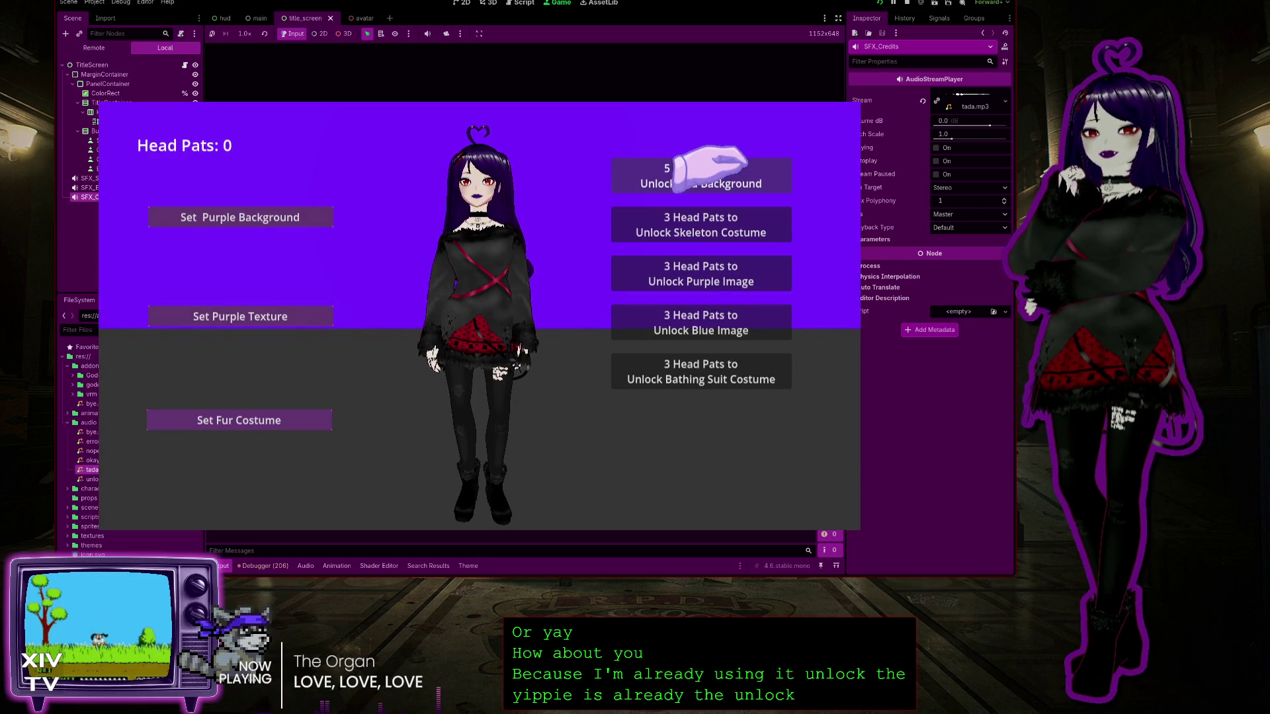
{"action": "double_click", "coordinate": [450, 171]}
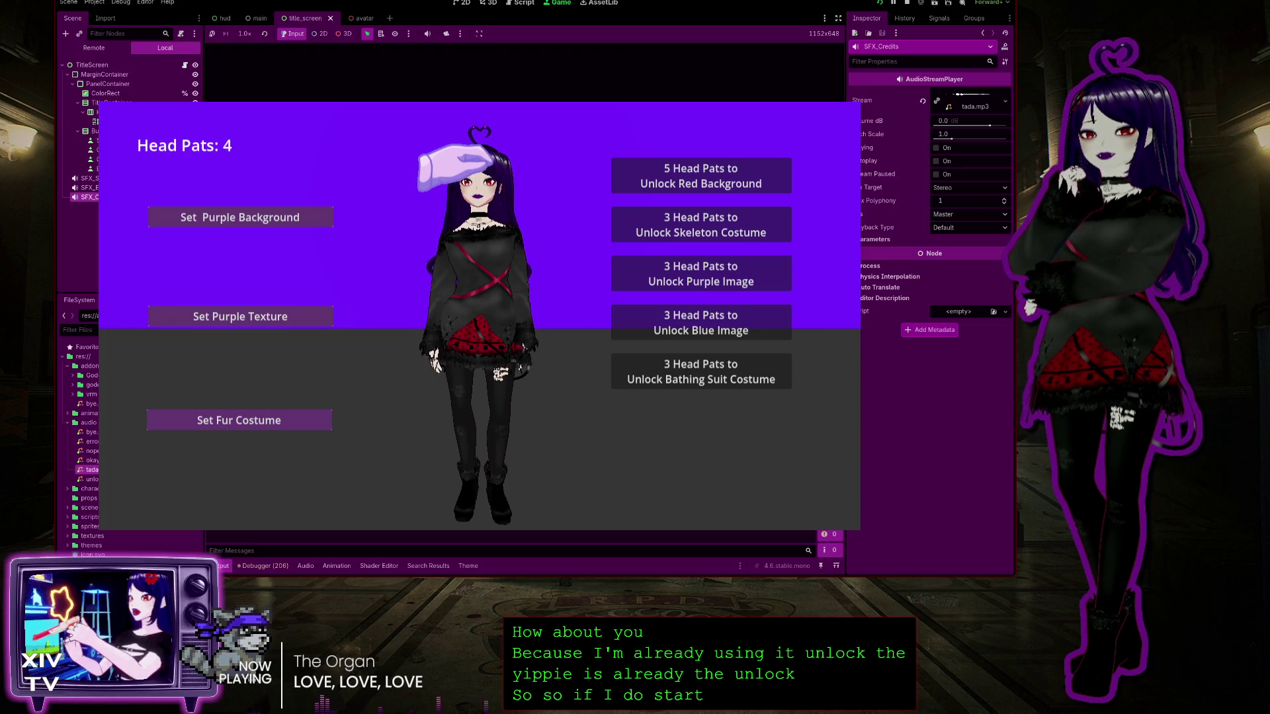
{"action": "double_click", "coordinate": [453, 165]}
{"action": "left_click", "coordinate": [701, 176]}
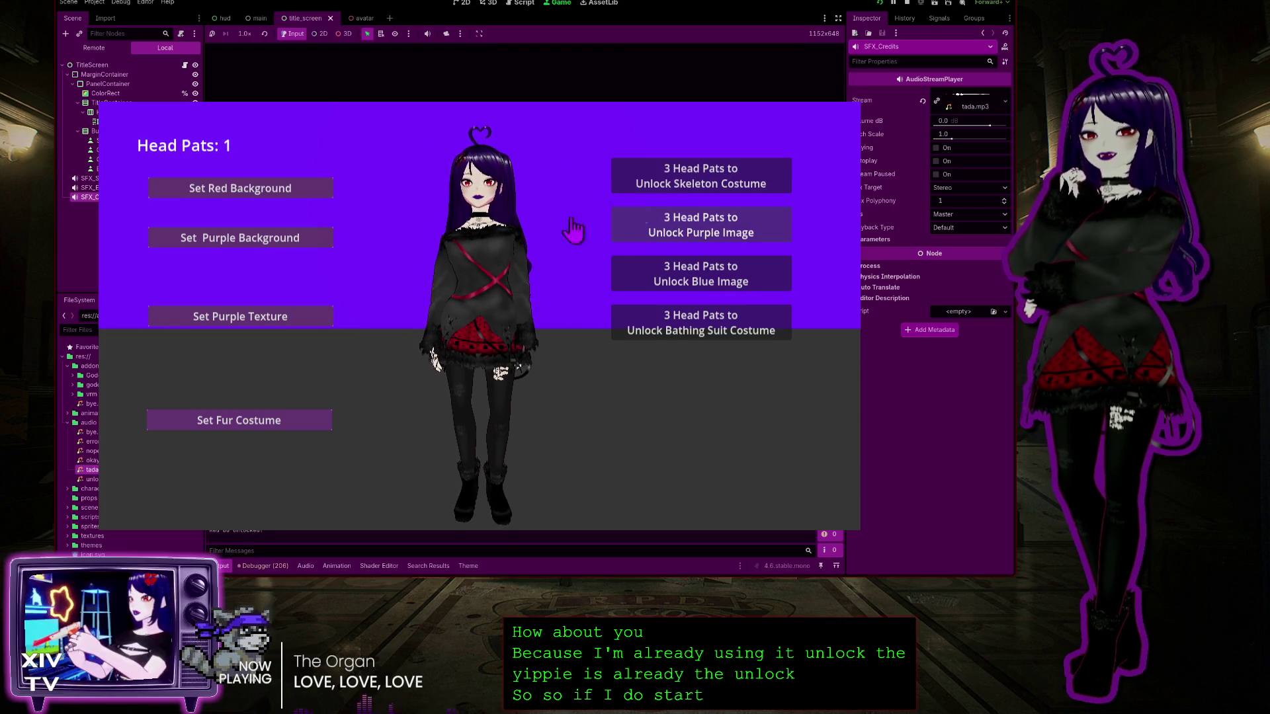
Earn more pats to buy Purple Image and Skeleton Costume, then pause and stop the game
{"action": "left_click", "coordinate": [463, 162]}
{"action": "double_click", "coordinate": [463, 162]}
{"action": "left_click", "coordinate": [702, 225]}
{"action": "left_click", "coordinate": [460, 167]}
{"action": "double_click", "coordinate": [459, 165]}
{"action": "left_click", "coordinate": [638, 172]}
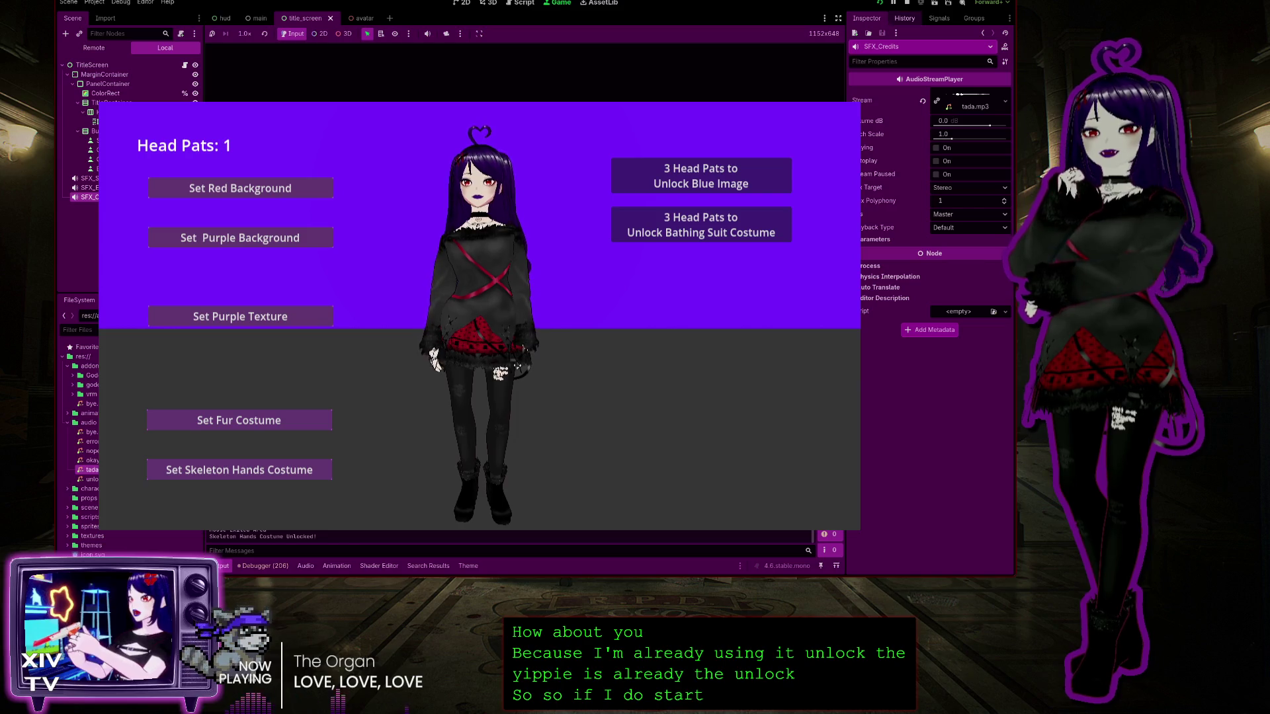
{"action": "key", "text": "Escape"}
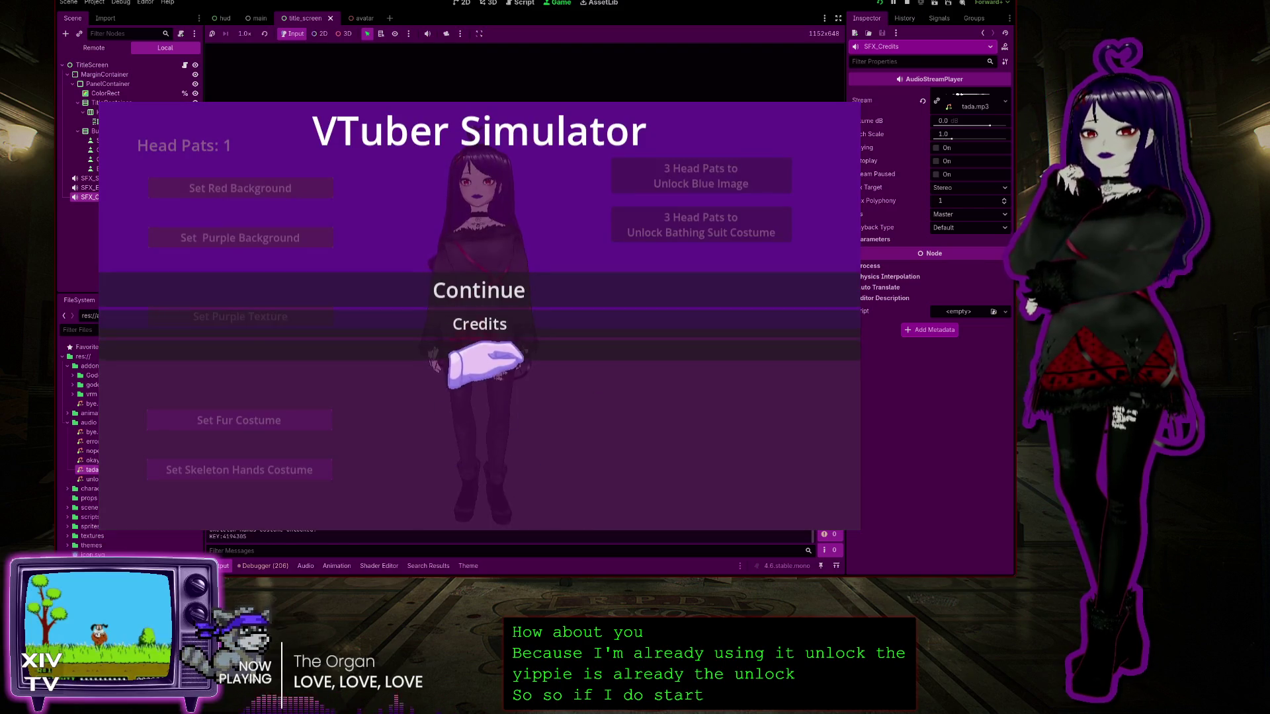
{"action": "left_click", "coordinate": [480, 350]}
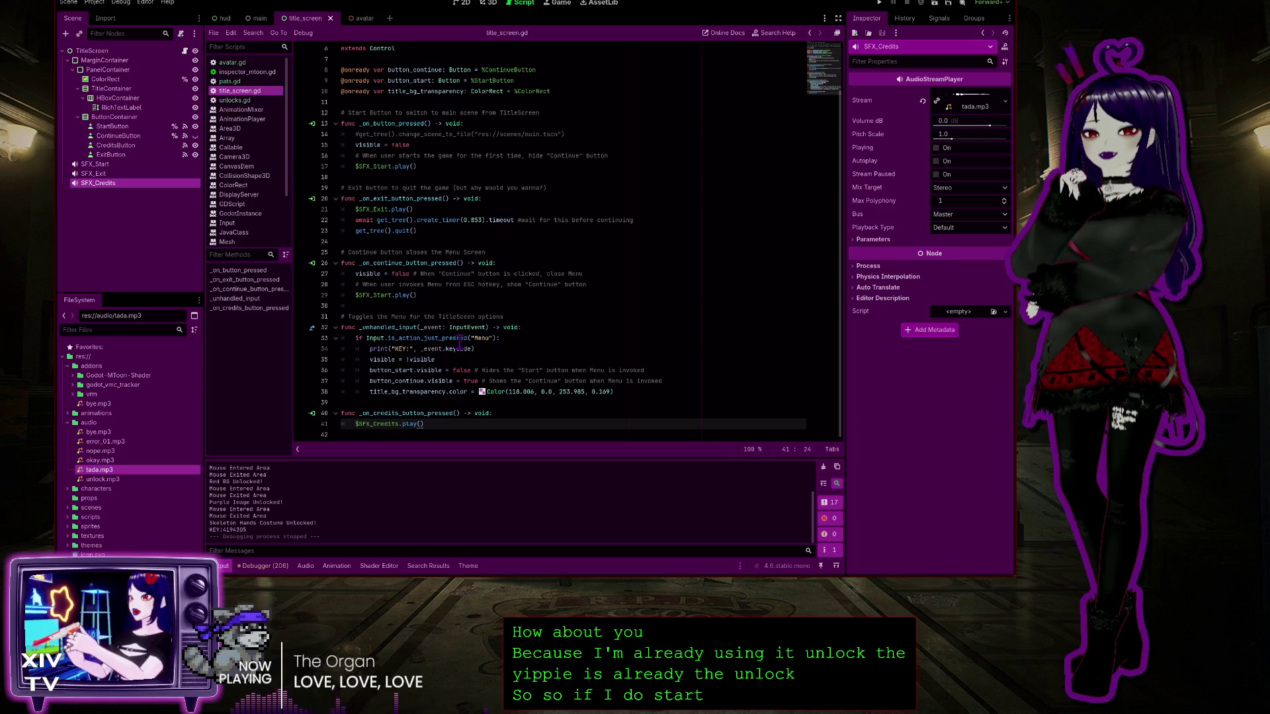
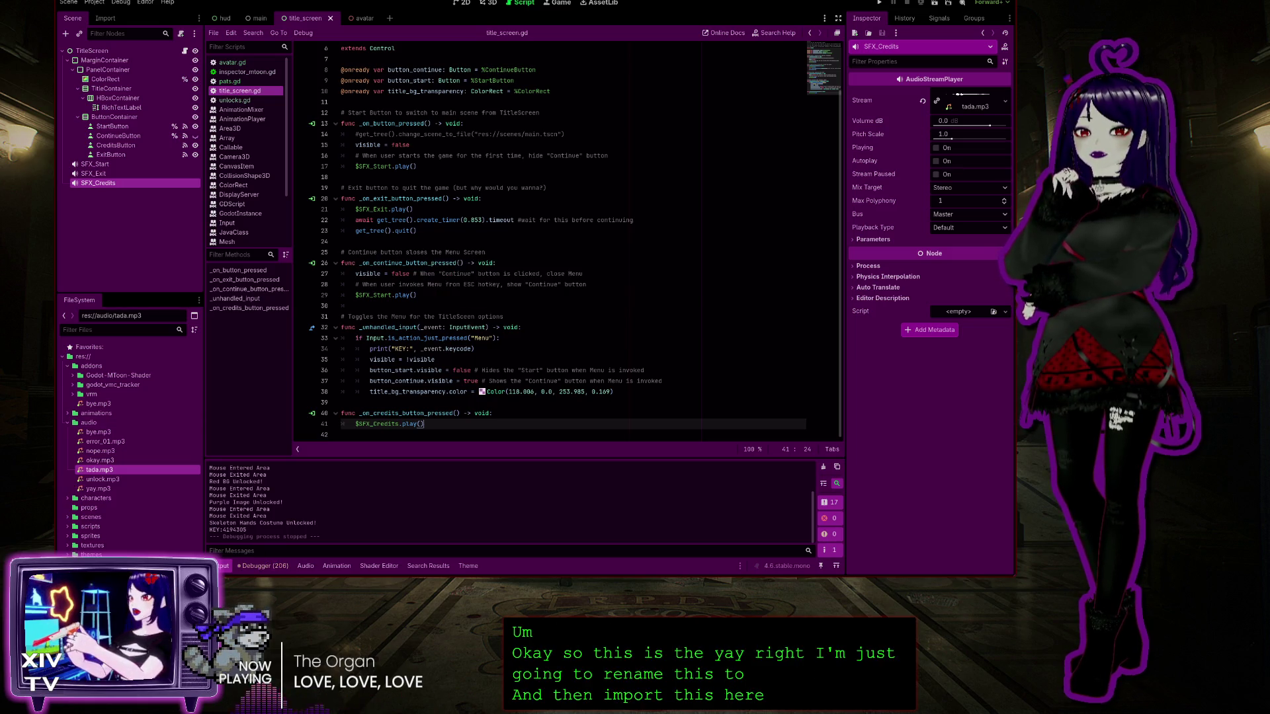
Assign yay.mp3 as SFX_Credits' Stream in place of tada.mp3, then save and run
{"action": "left_click", "coordinate": [130, 489]}
{"action": "mouse_move", "coordinate": [139, 493]}
{"action": "left_mouse_down"}
{"action": "mouse_move", "coordinate": [125, 295]}
{"action": "mouse_move", "coordinate": [825, 71]}
{"action": "mouse_move", "coordinate": [982, 104]}
{"action": "mouse_move", "coordinate": [794, 162]}
{"action": "mouse_move", "coordinate": [132, 413]}
{"action": "mouse_move", "coordinate": [99, 501]}
{"action": "mouse_move", "coordinate": [972, 104]}
{"action": "left_mouse_up"}
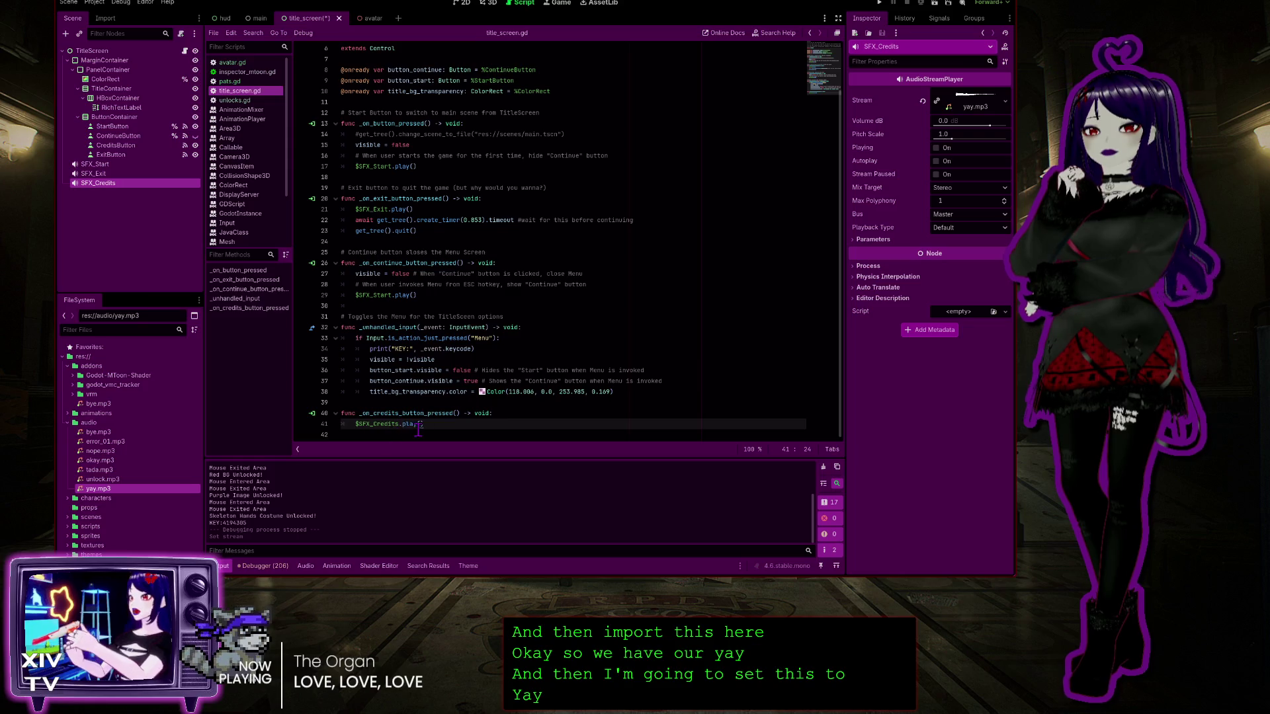
{"action": "left_click", "coordinate": [880, 3]}
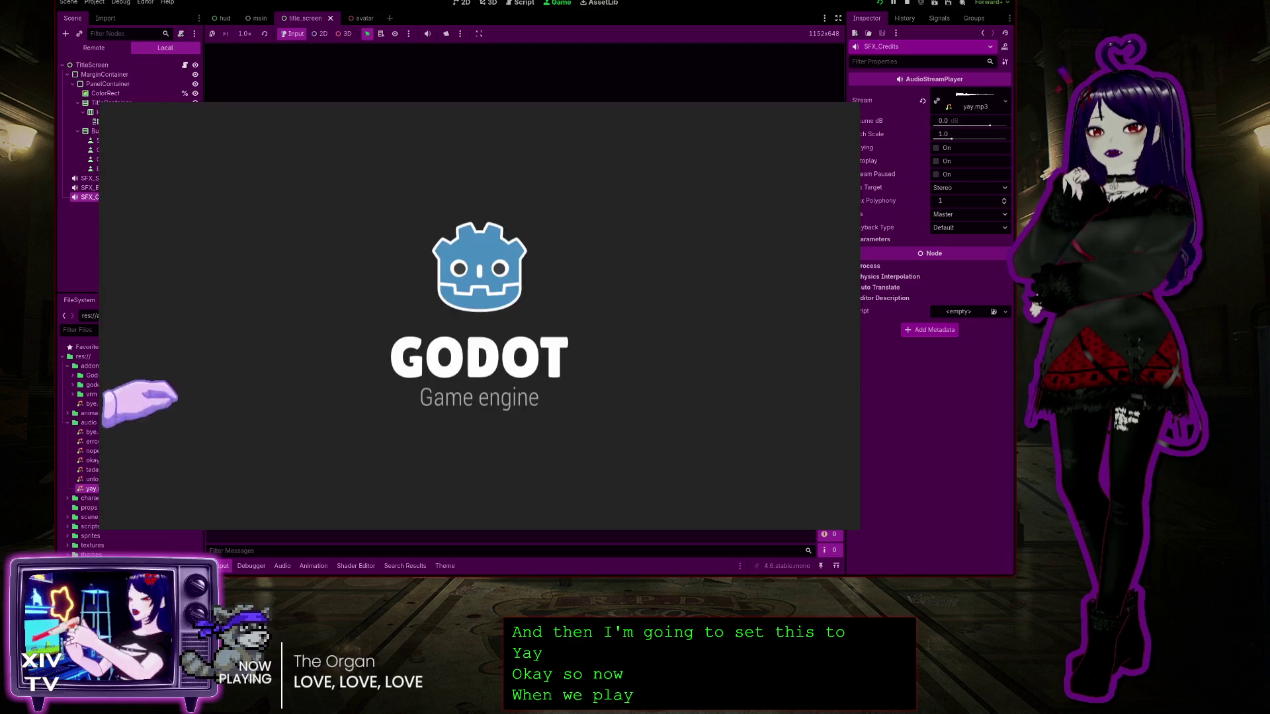
Test the running game's Credits, Start and Esc pause menu, then stop it with F8
{"action": "left_click", "coordinate": [463, 322]}
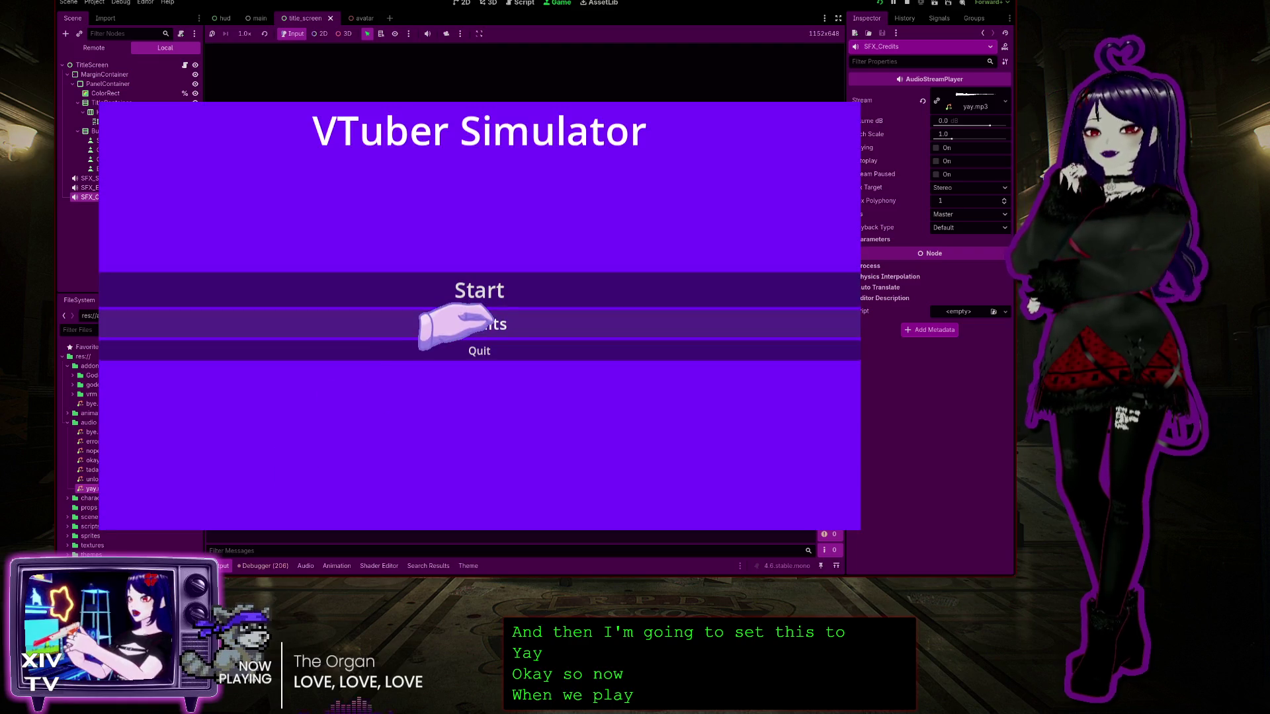
{"action": "left_click", "coordinate": [463, 294]}
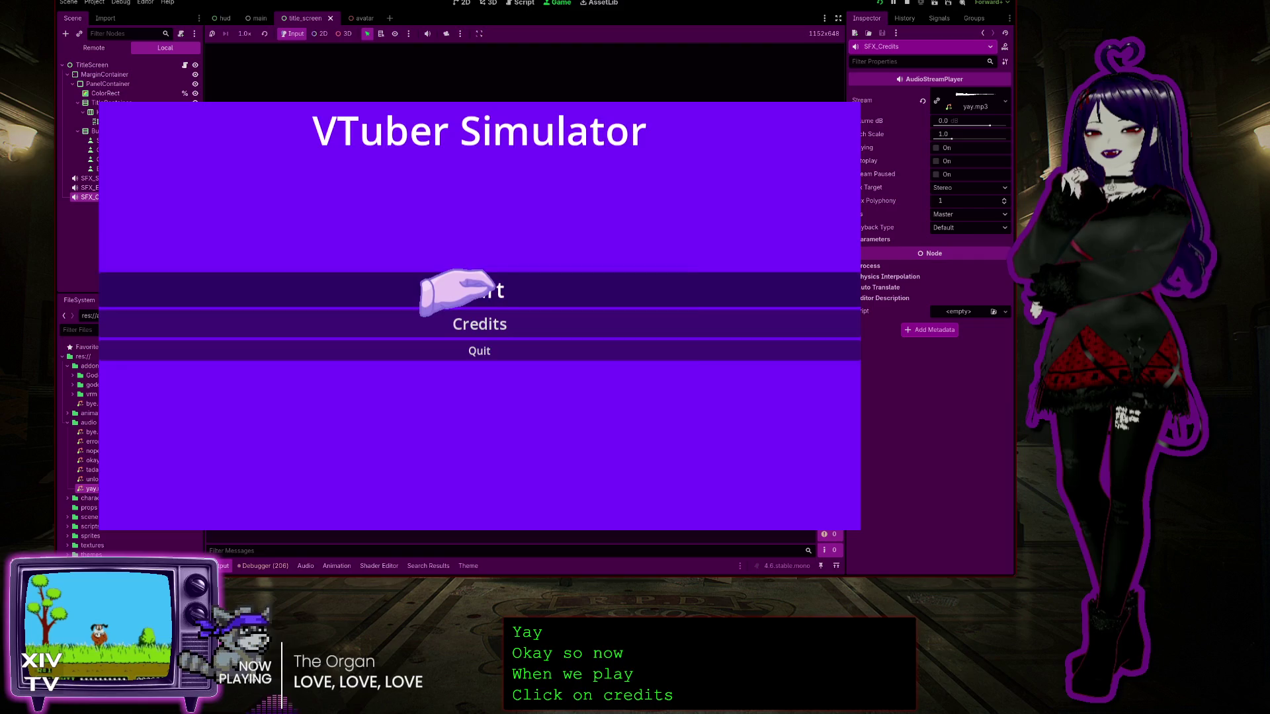
{"action": "key", "text": "Escape"}
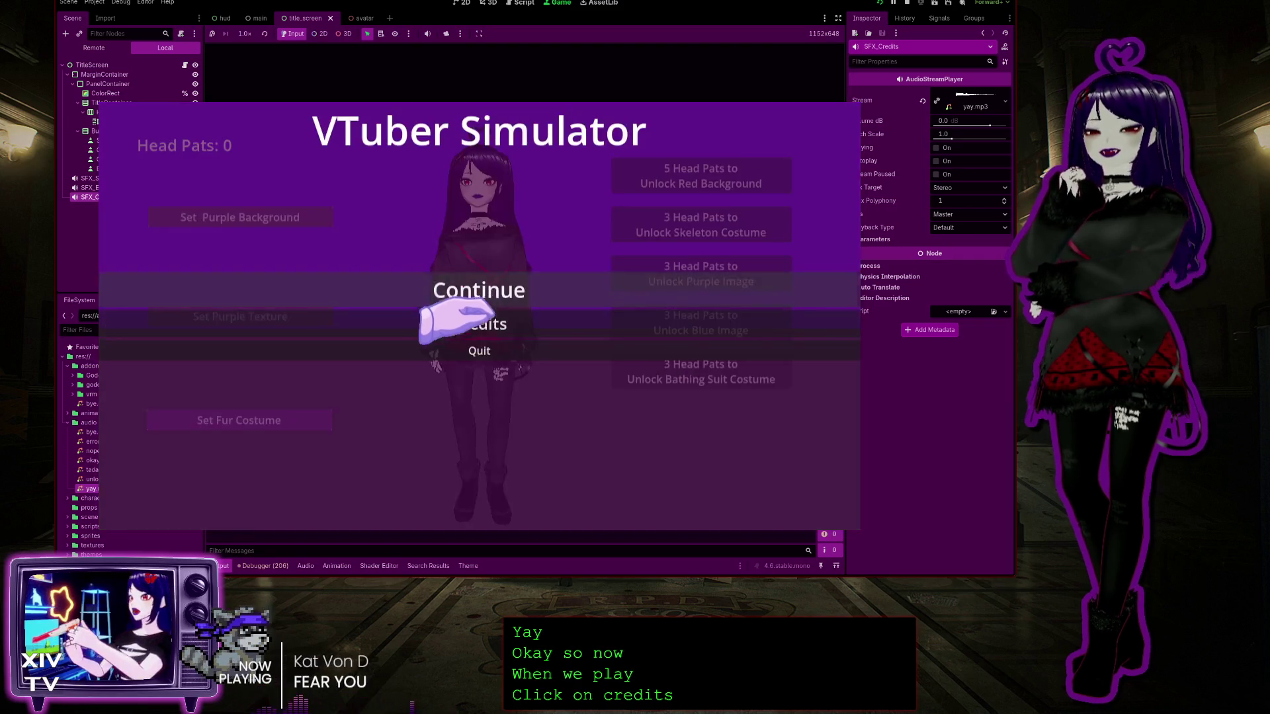
{"action": "key", "text": "F8"}
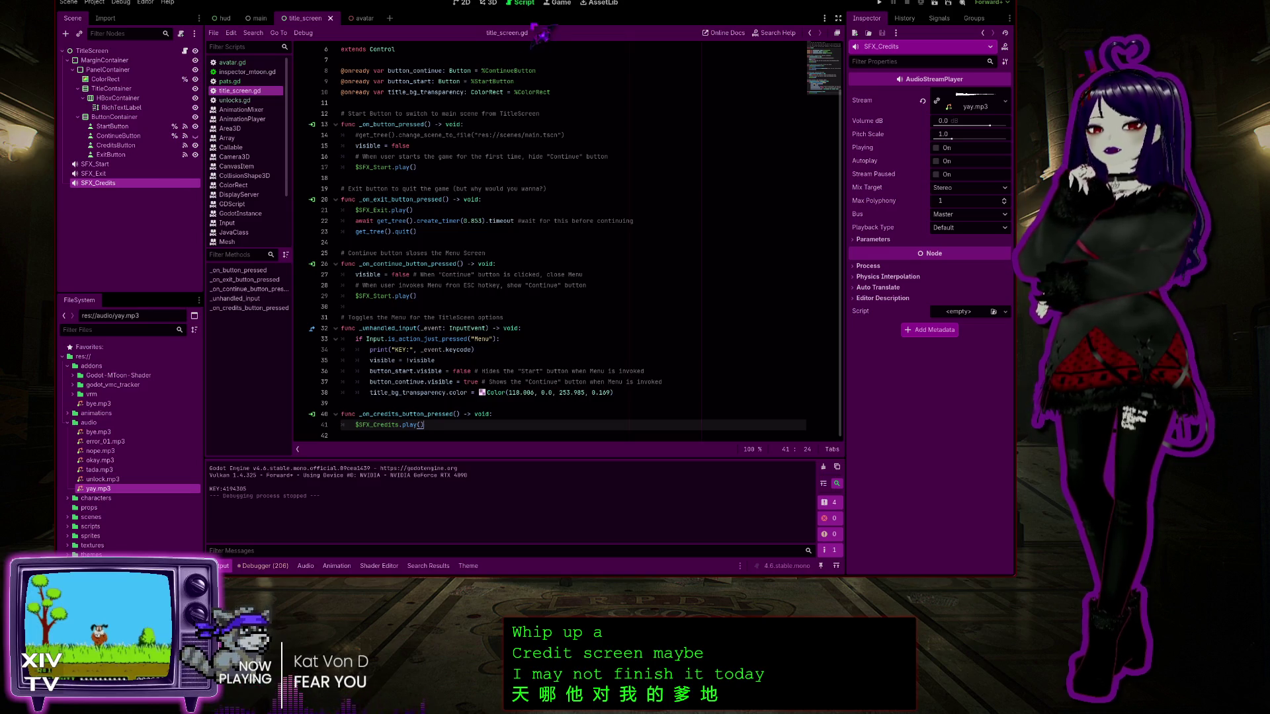
{"action": "left_click", "coordinate": [463, 3]}
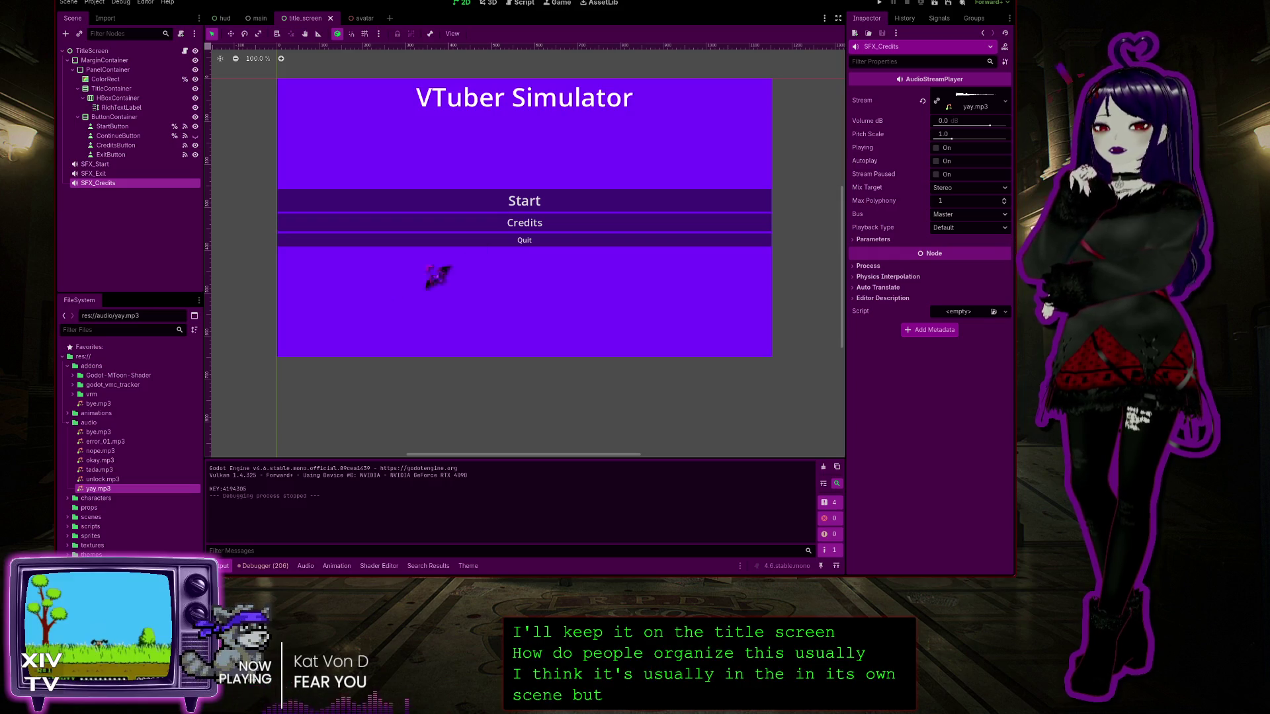
{"action": "left_click", "coordinate": [98, 52]}
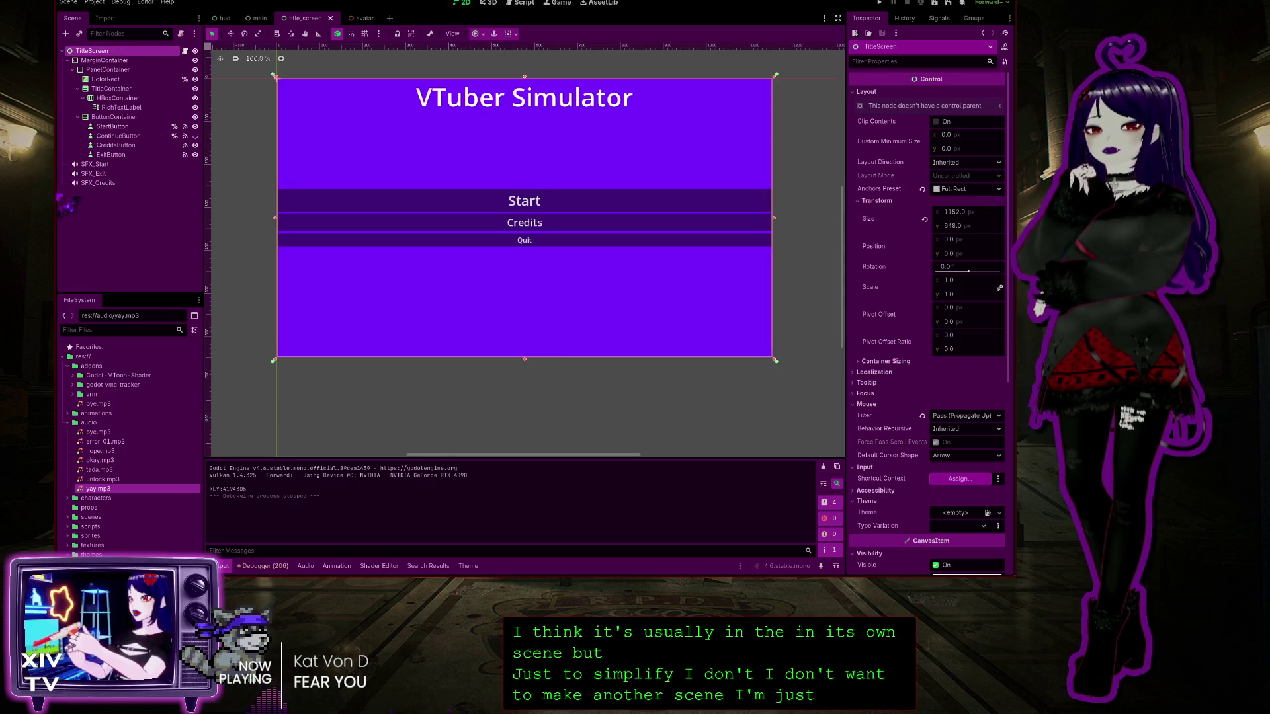
{"action": "left_click", "coordinate": [126, 60]}
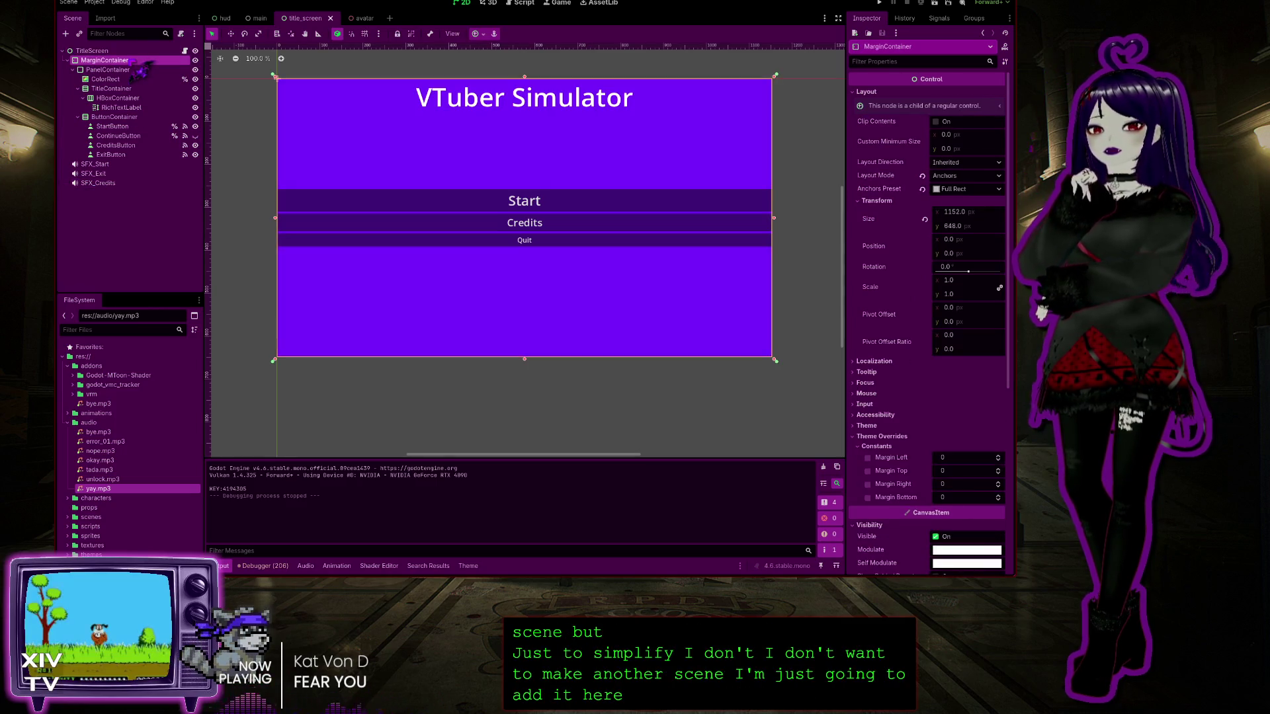
{"action": "left_click", "coordinate": [119, 70]}
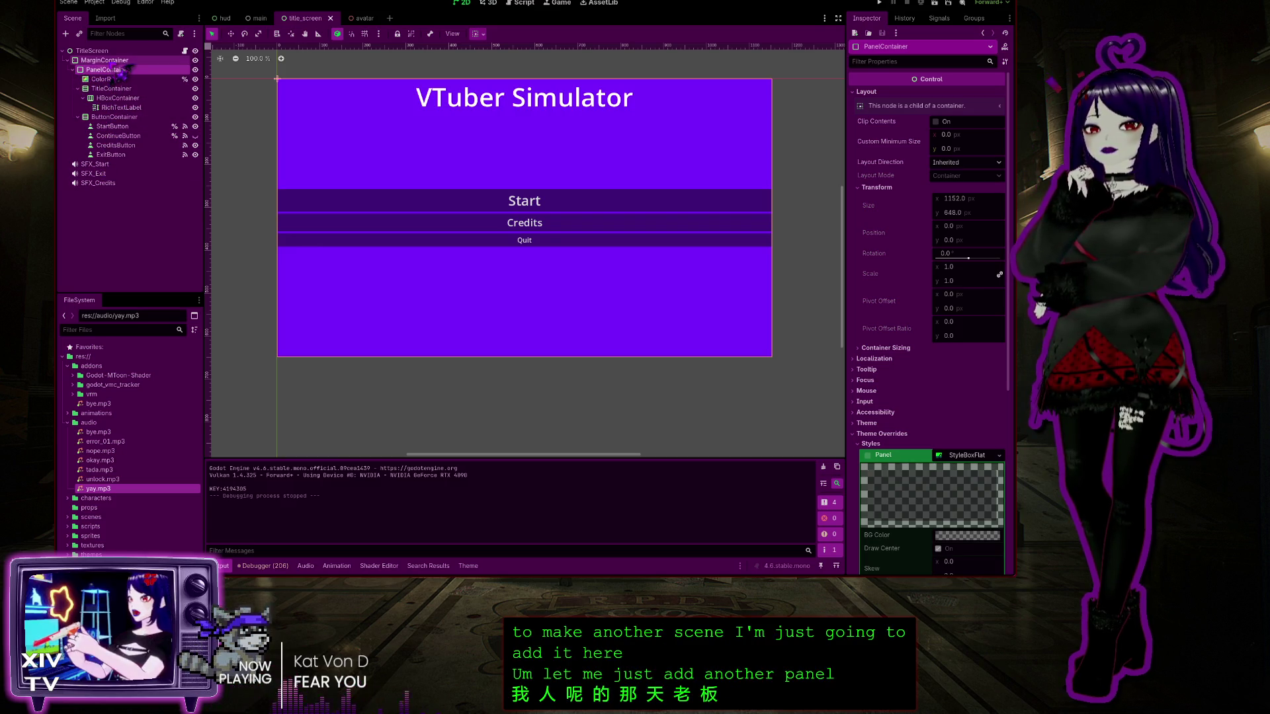
{"action": "left_click", "coordinate": [110, 60]}
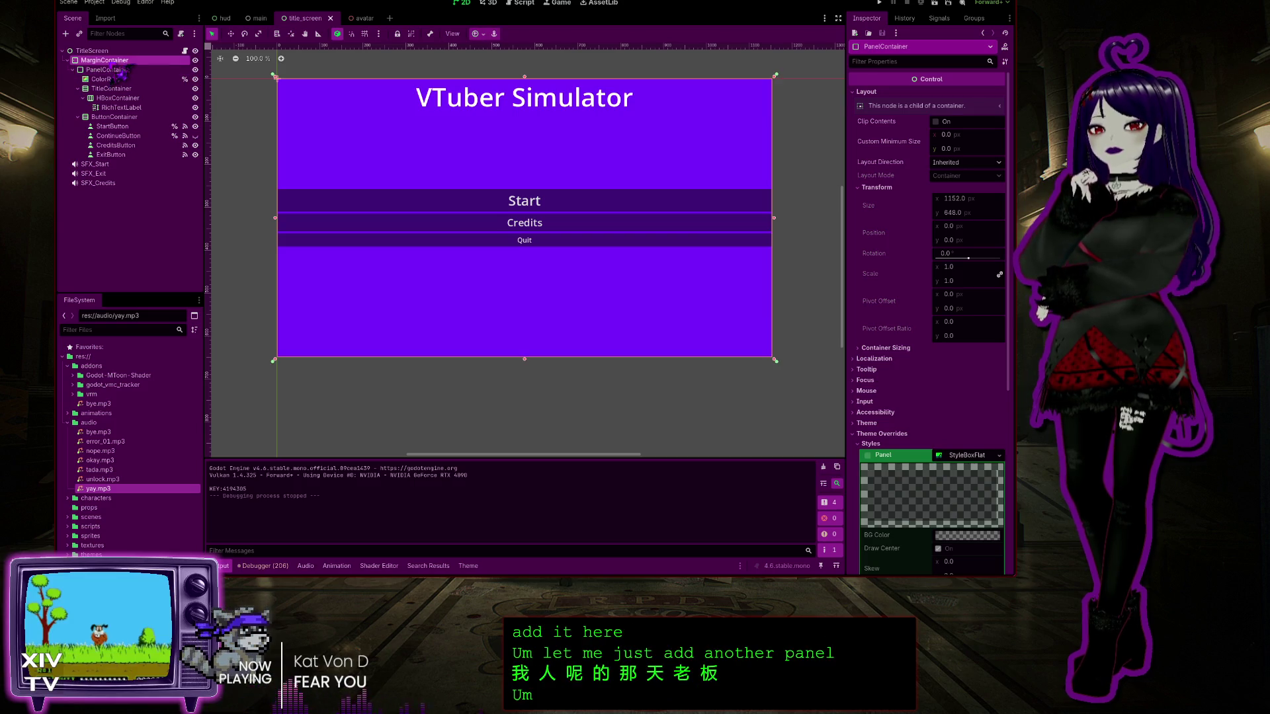
{"action": "left_click", "coordinate": [106, 70]}
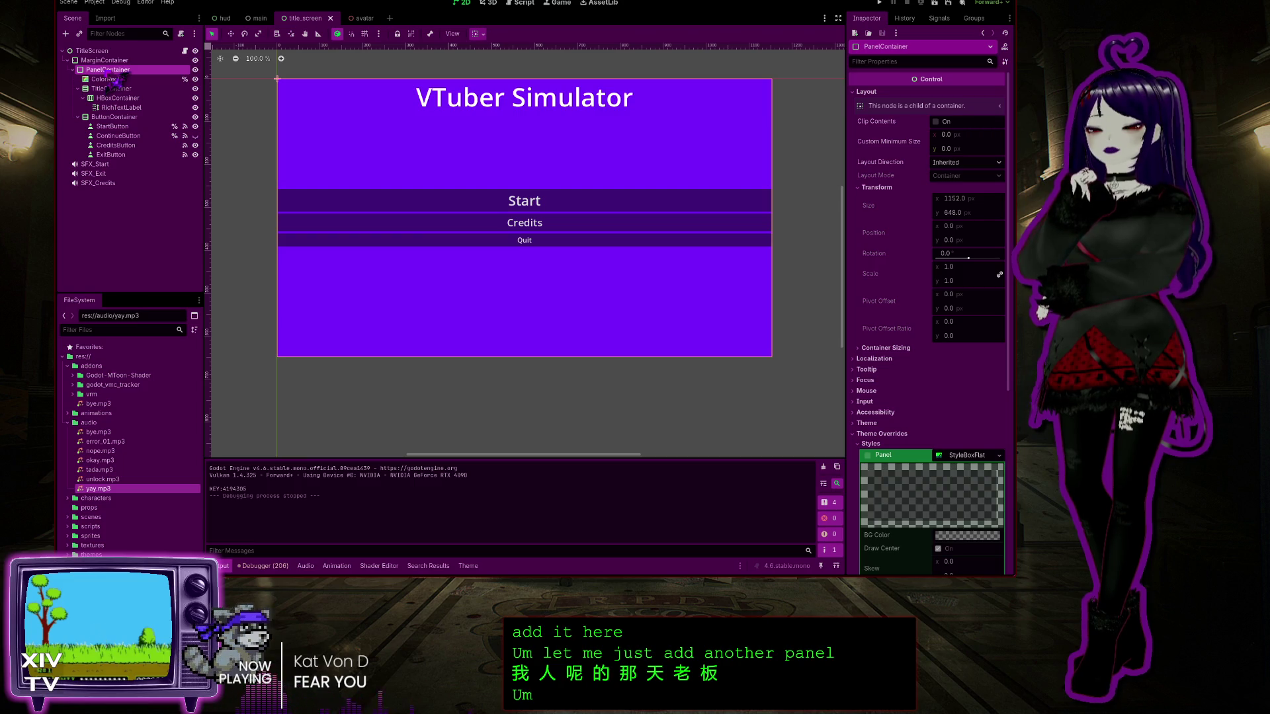
{"action": "left_click", "coordinate": [159, 61]}
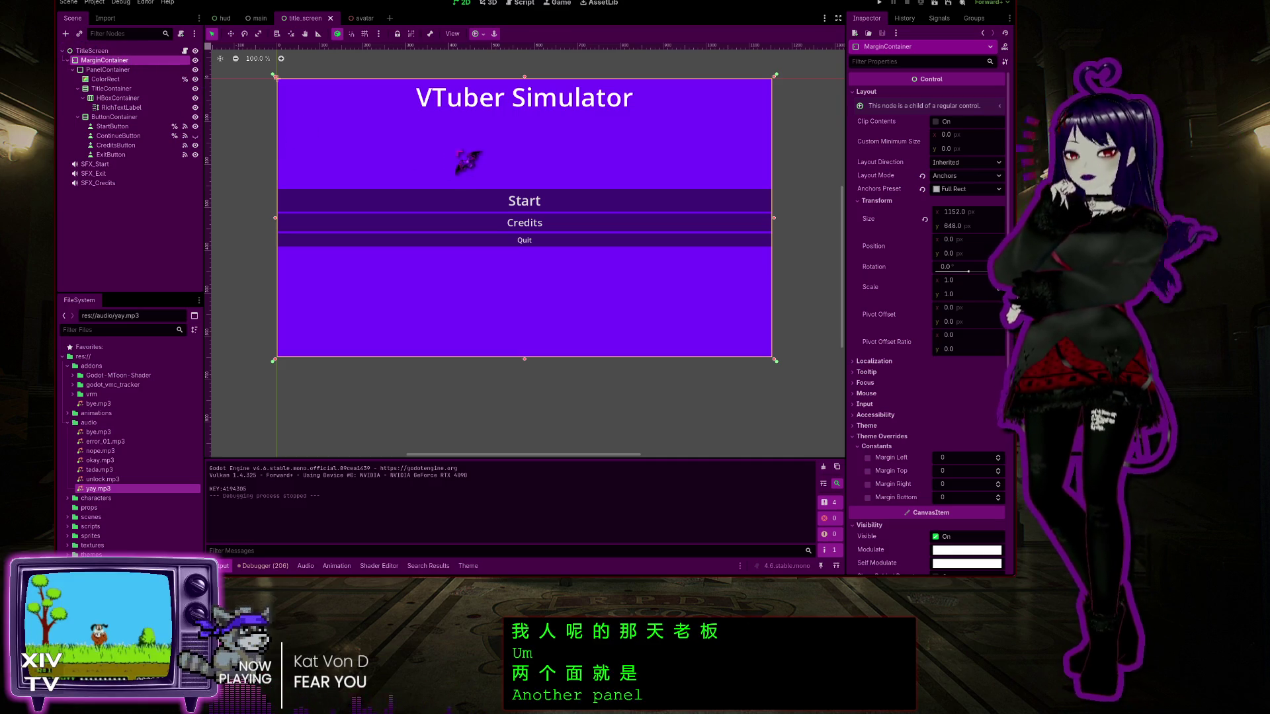
{"action": "key", "text": "ctrl+a"}
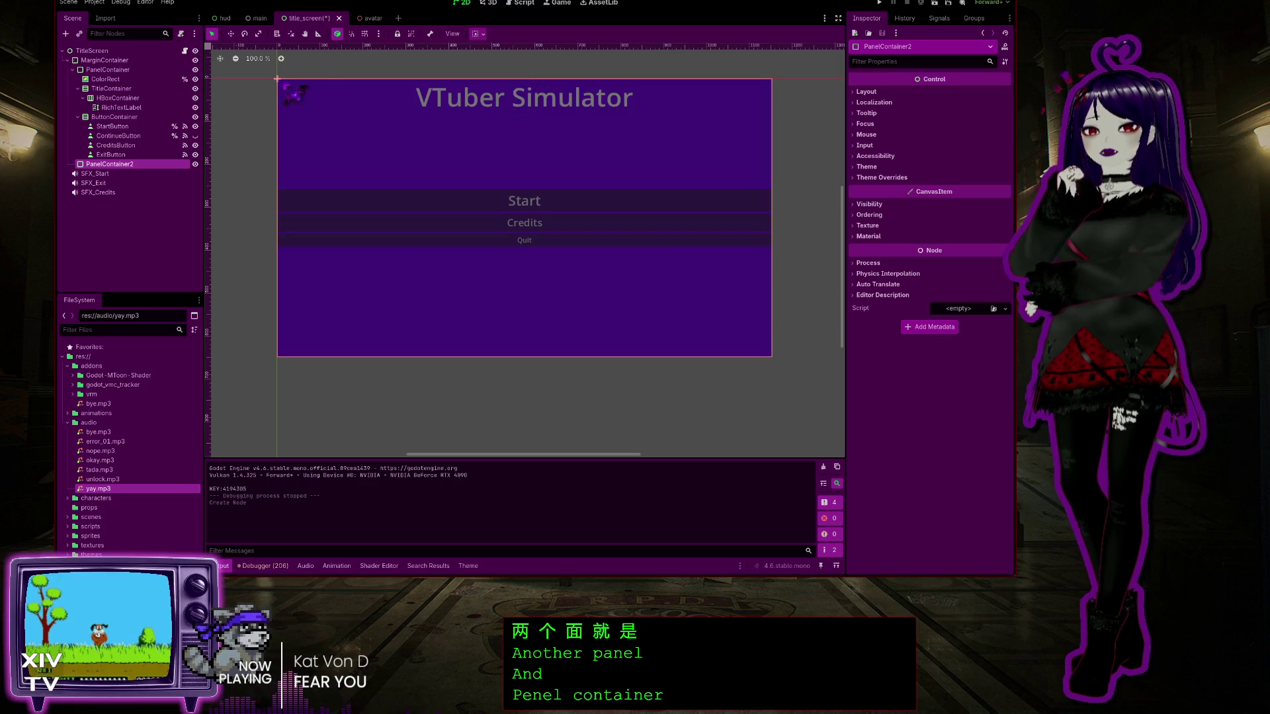
{"action": "left_click_drag", "start_coordinate": [277, 81], "coordinate": [325, 126]}
{"action": "key", "text": "ctrl+z"}
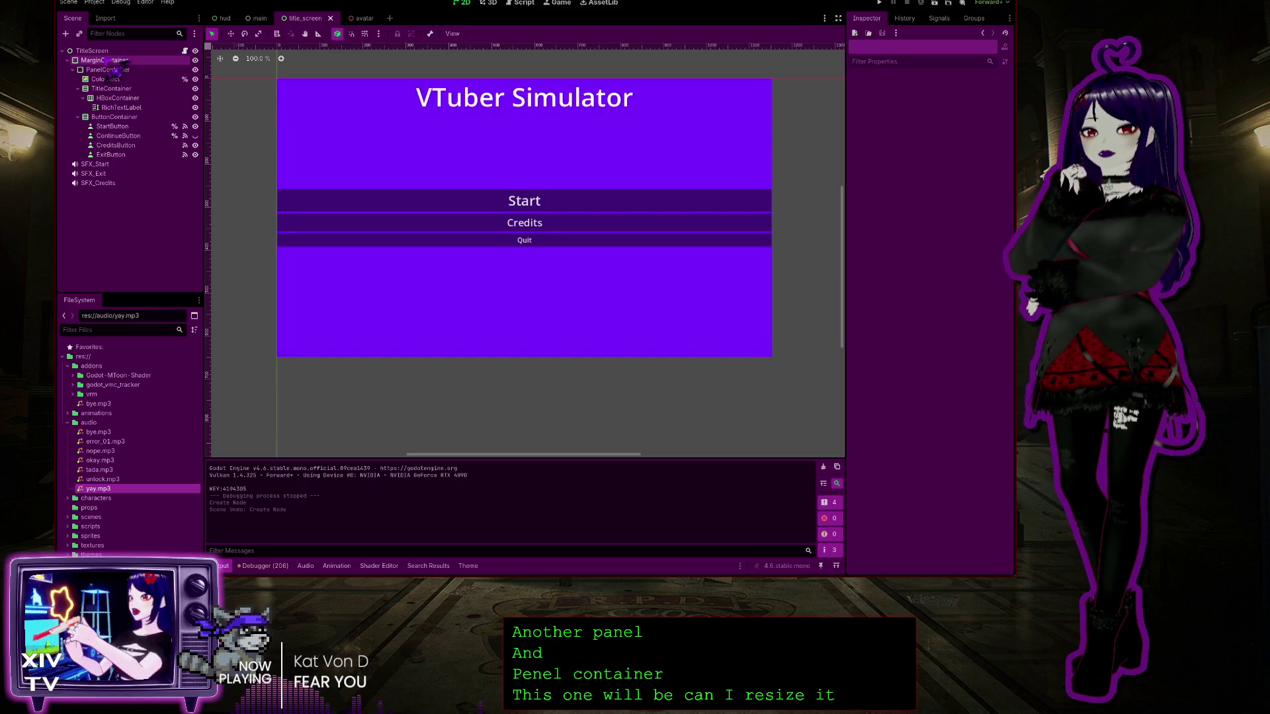
{"action": "left_click", "coordinate": [114, 70]}
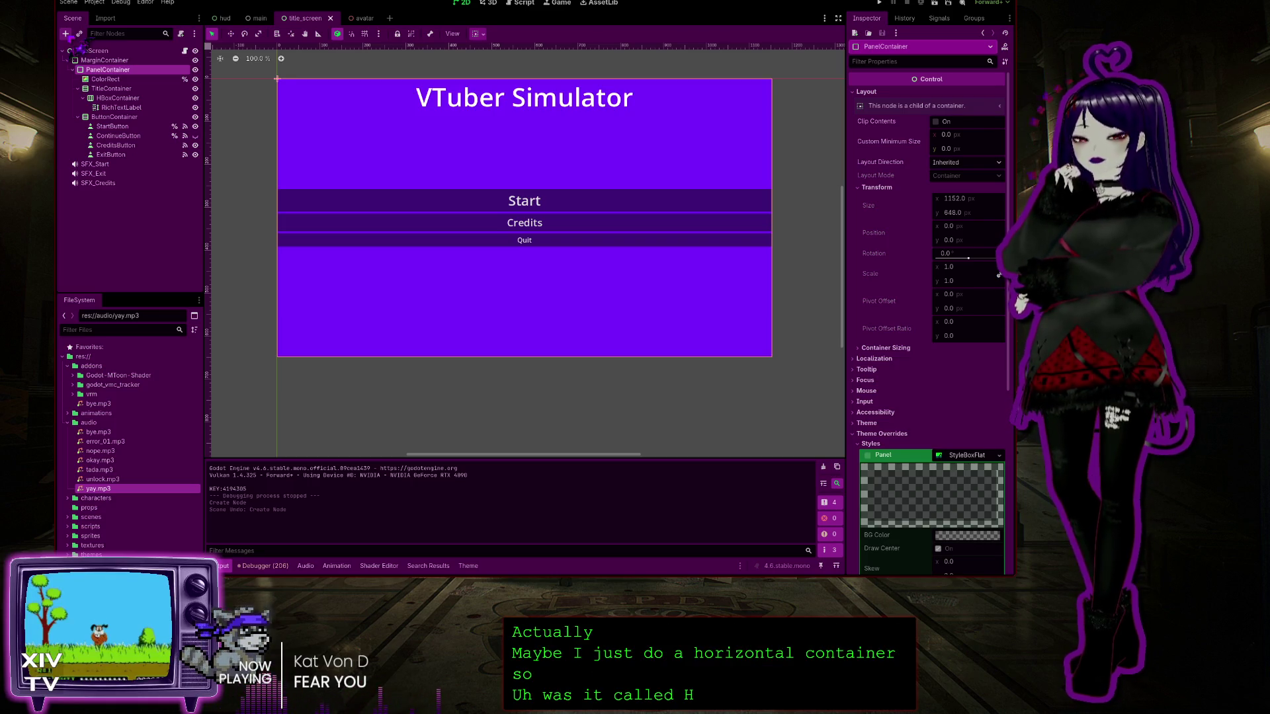
Add an HBoxContainer to the title screen, then a TextEdit inside it
{"action": "key", "text": "Return"}
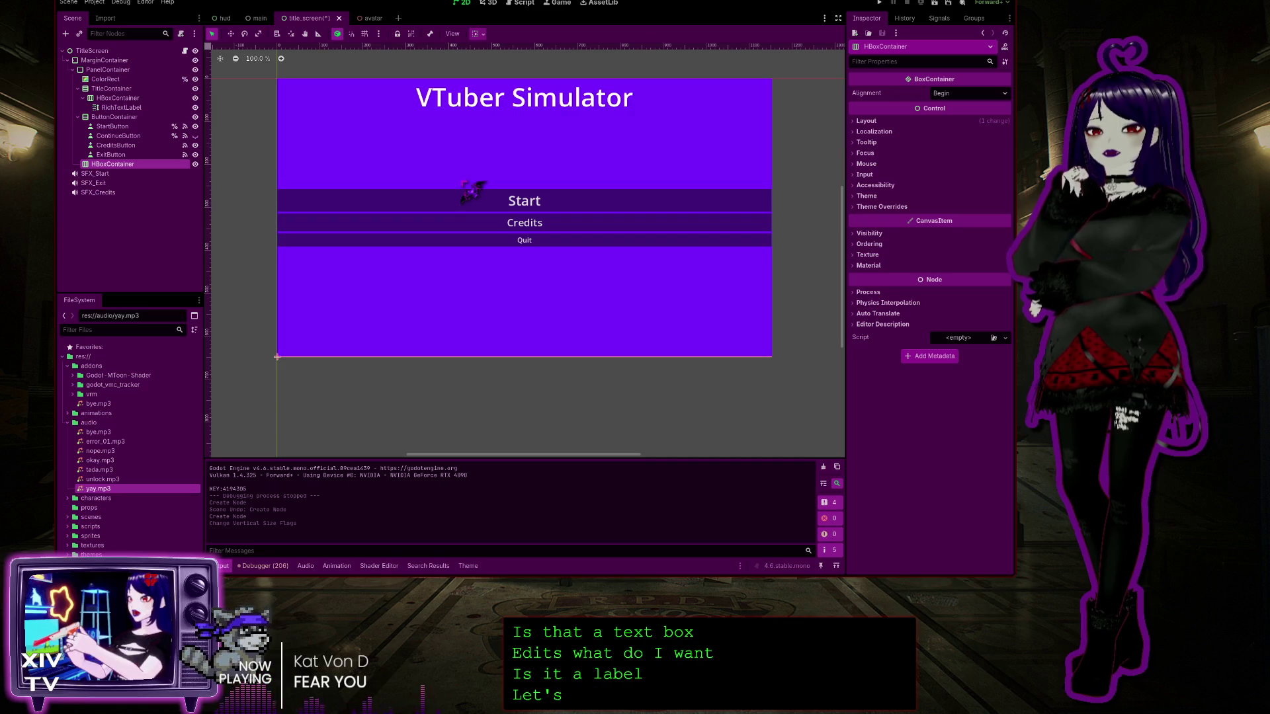
{"action": "key", "text": "Return"}
Set the TextEdit's Text to 'asdf' with a new line in the Inspector
{"action": "left_click", "coordinate": [947, 129]}
{"action": "type", "text": "asdf"}
{"action": "key", "text": "Return"}
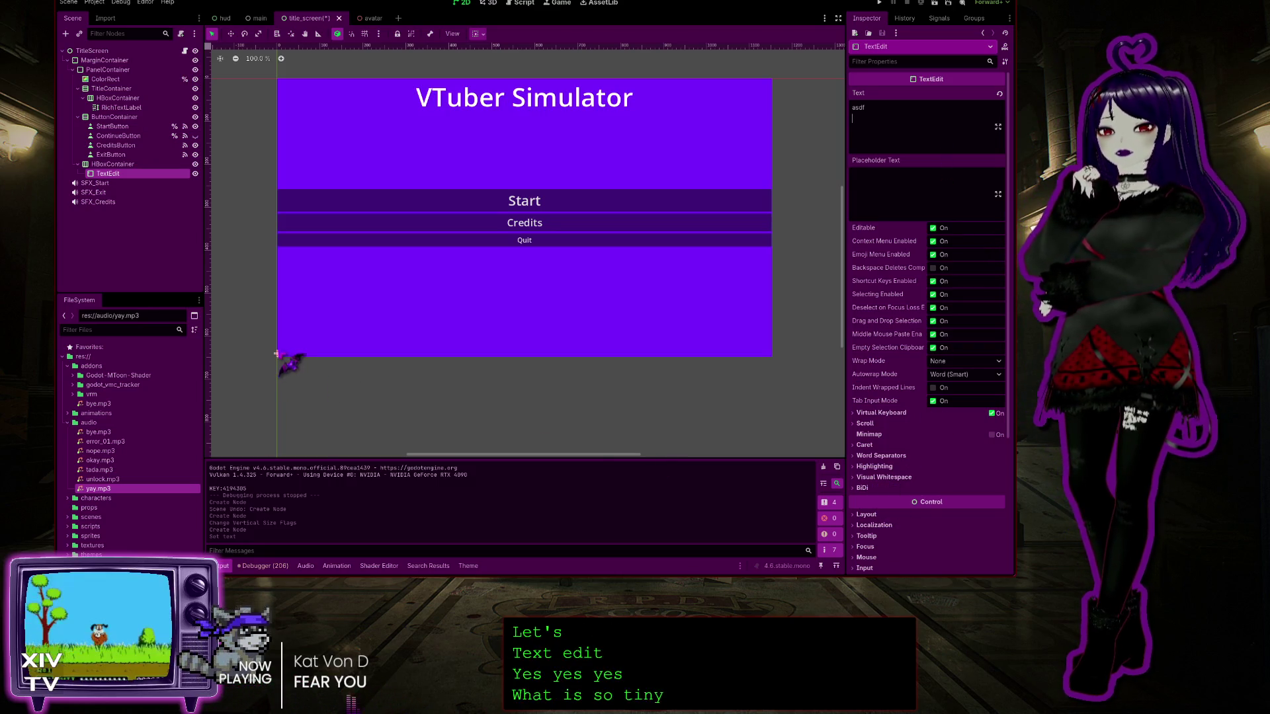
{"action": "scroll", "coordinate": [294, 371], "scroll_direction": "up", "scroll_amount": 10}
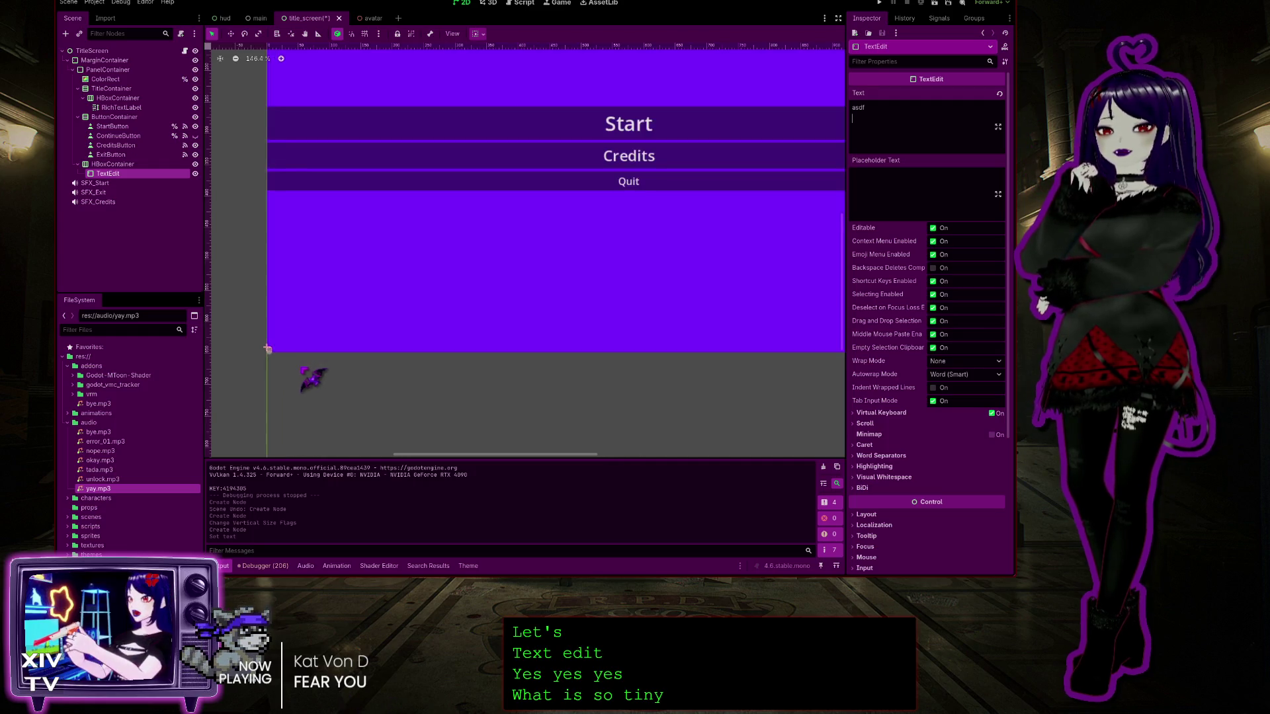
{"action": "scroll", "coordinate": [278, 384], "scroll_direction": "up", "scroll_amount": 9}
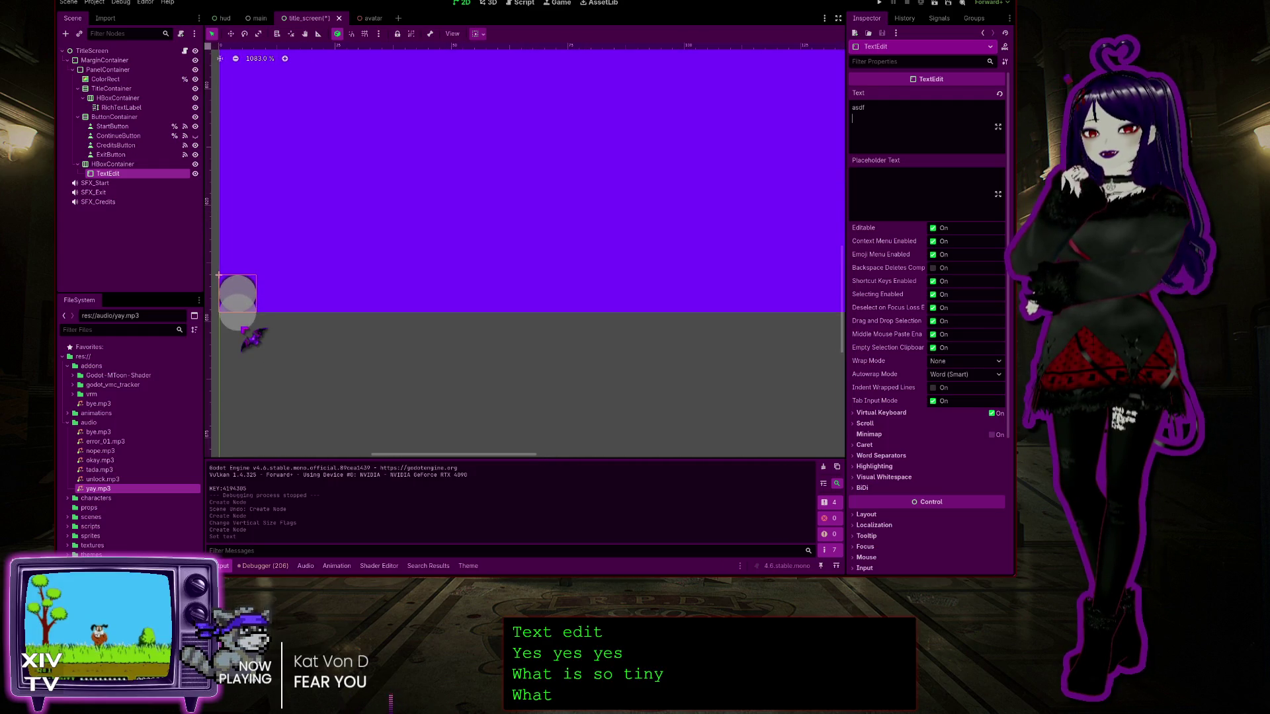
{"action": "scroll", "coordinate": [265, 325], "scroll_direction": "down", "scroll_amount": 15}
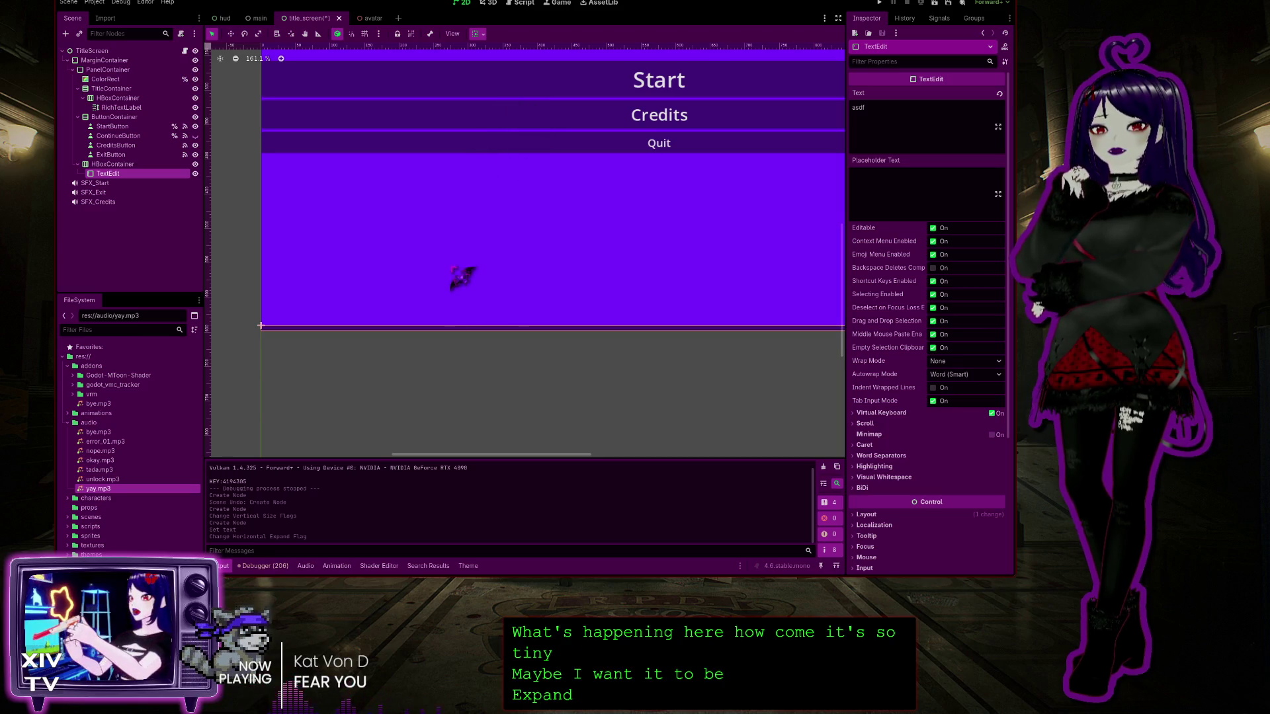
{"action": "scroll", "coordinate": [448, 267], "scroll_direction": "up", "scroll_amount": 2}
{"action": "scroll", "coordinate": [504, 357], "scroll_direction": "down", "scroll_amount": 2}
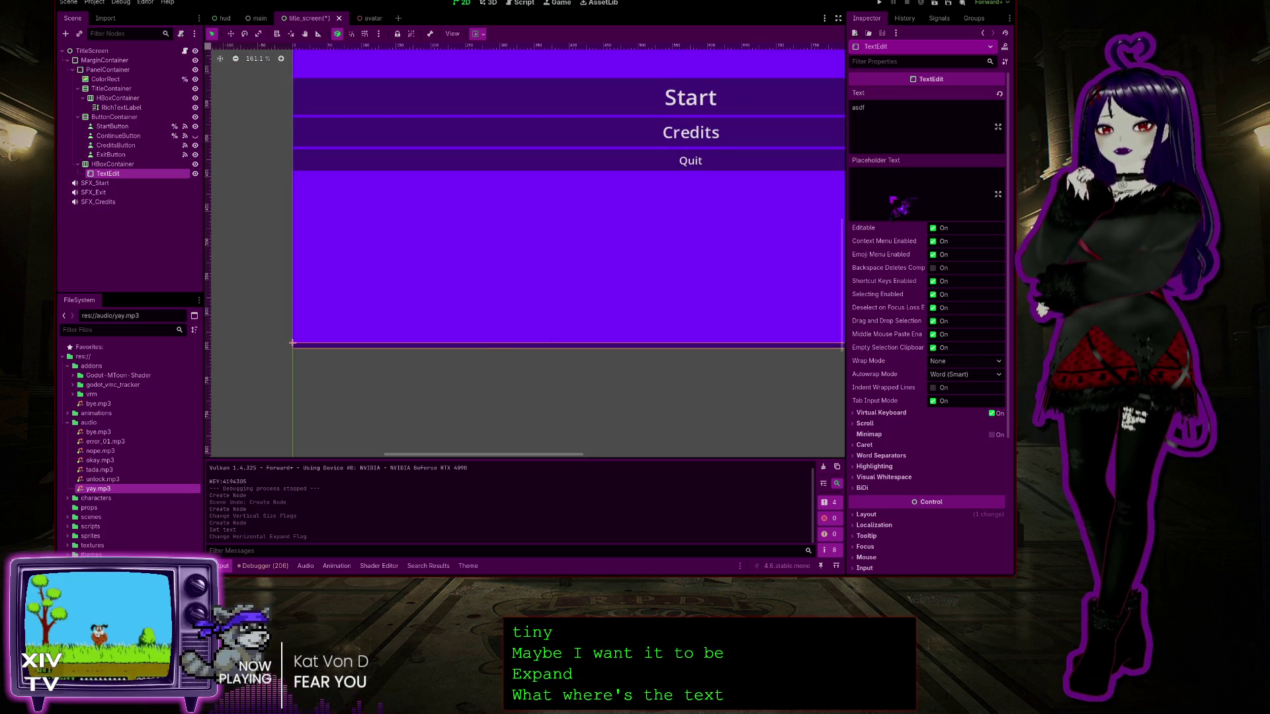
Set the TextEdit's Placeholder Text to 'placeholder' and start retyping its Text as 'placeholder'
{"action": "left_click", "coordinate": [888, 195]}
{"action": "type", "text": "plac"}
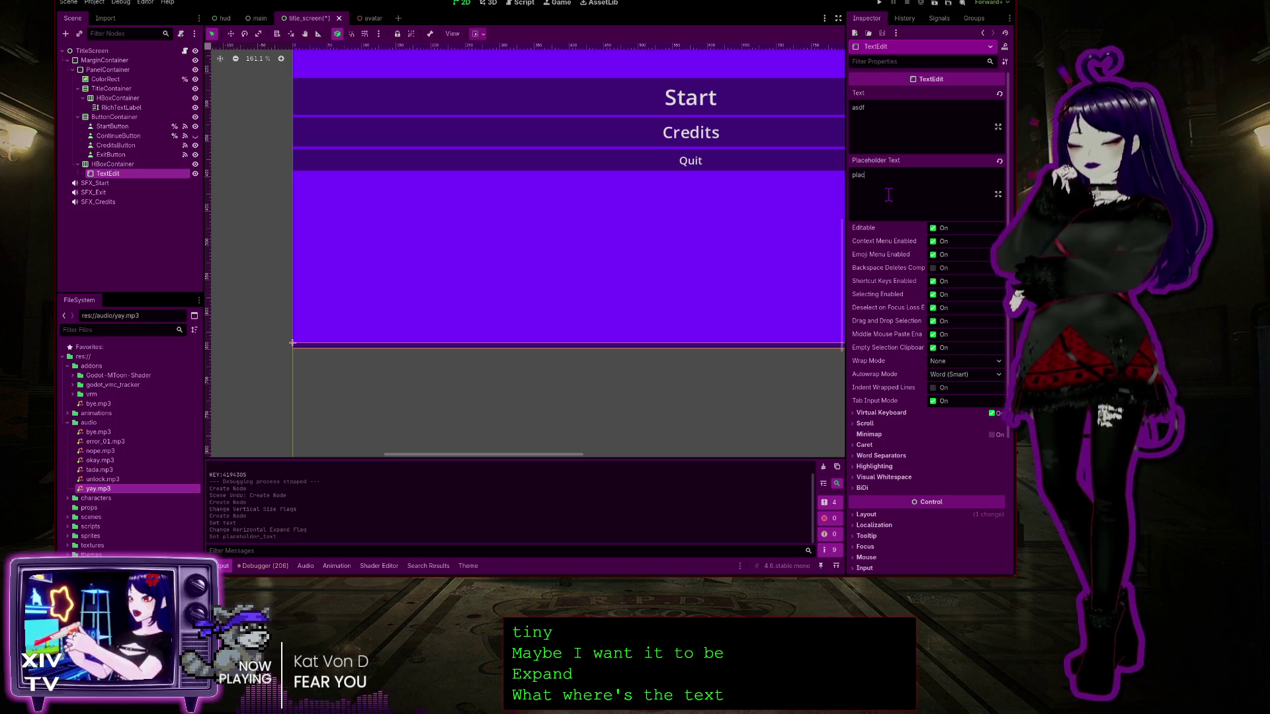
{"action": "type", "text": "eholder"}
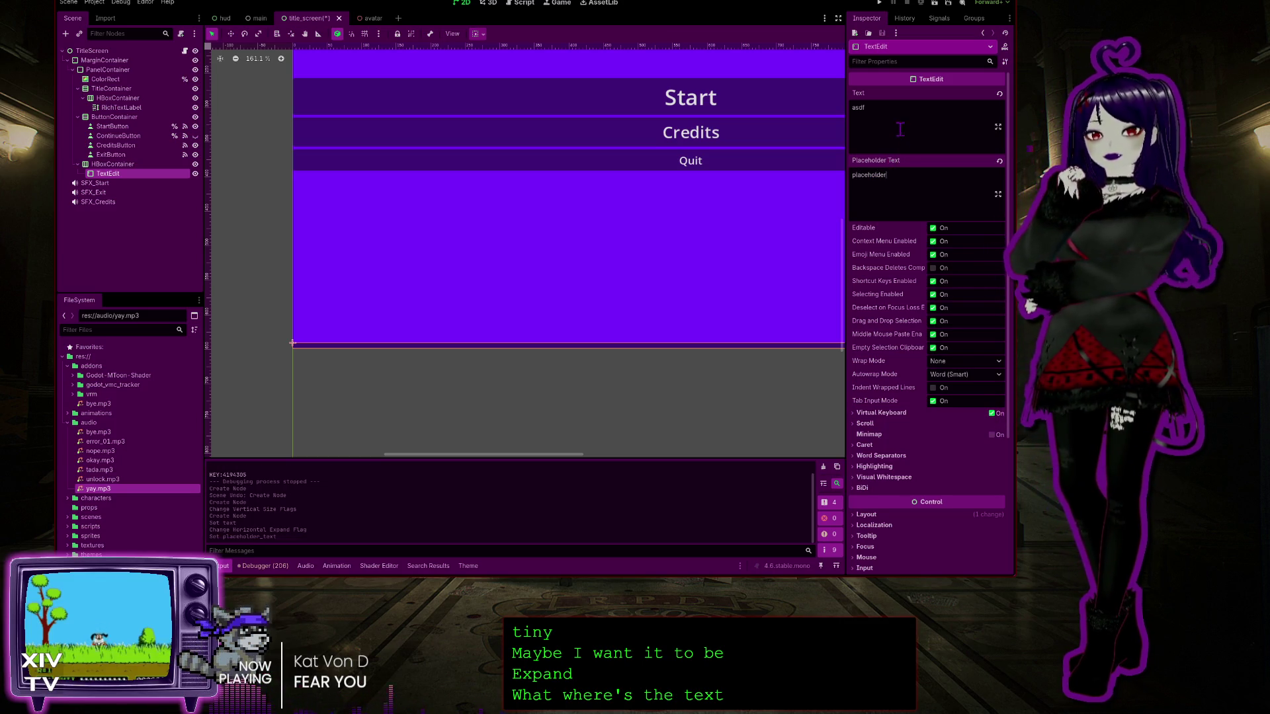
{"action": "left_click", "coordinate": [899, 124]}
{"action": "type", "text": "pl"}
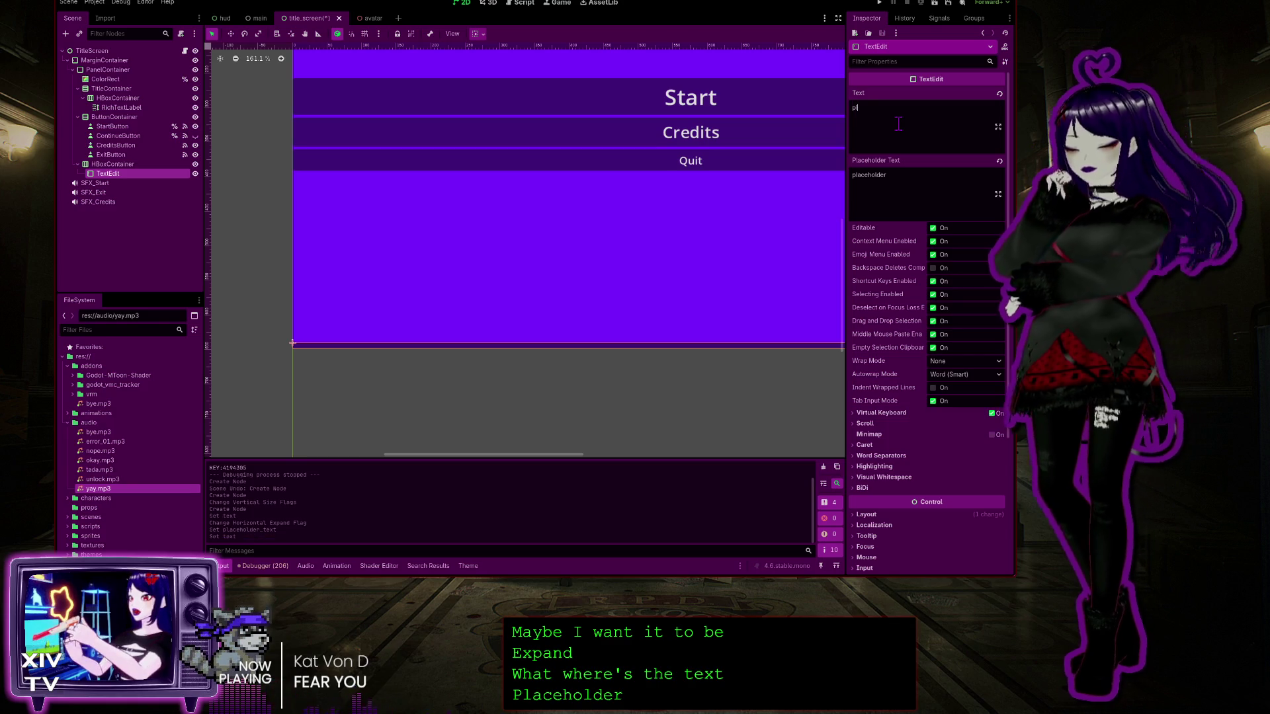
{"action": "type", "text": "aceholder"}
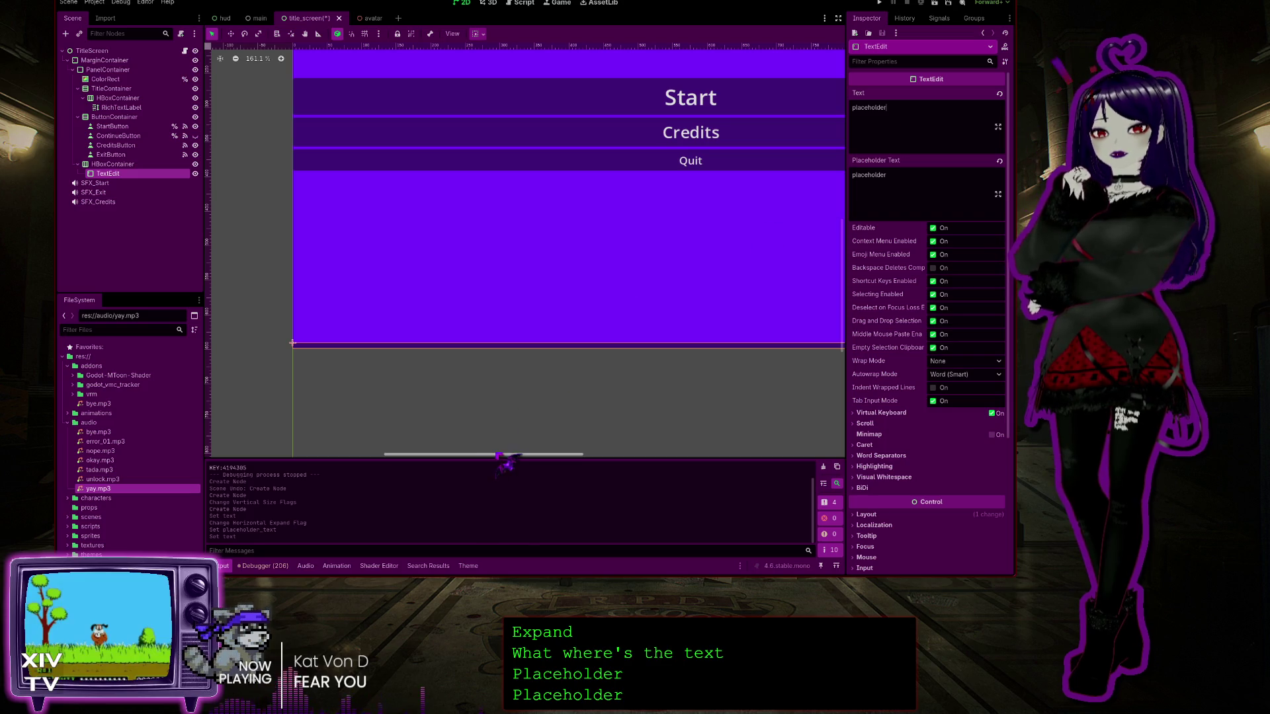
{"action": "mouse_move", "coordinate": [515, 466]}
{"action": "left_mouse_down"}
{"action": "mouse_move", "coordinate": [553, 460]}
{"action": "mouse_move", "coordinate": [497, 455]}
{"action": "left_mouse_up"}
{"action": "scroll", "coordinate": [533, 408], "scroll_direction": "down", "scroll_amount": 3}
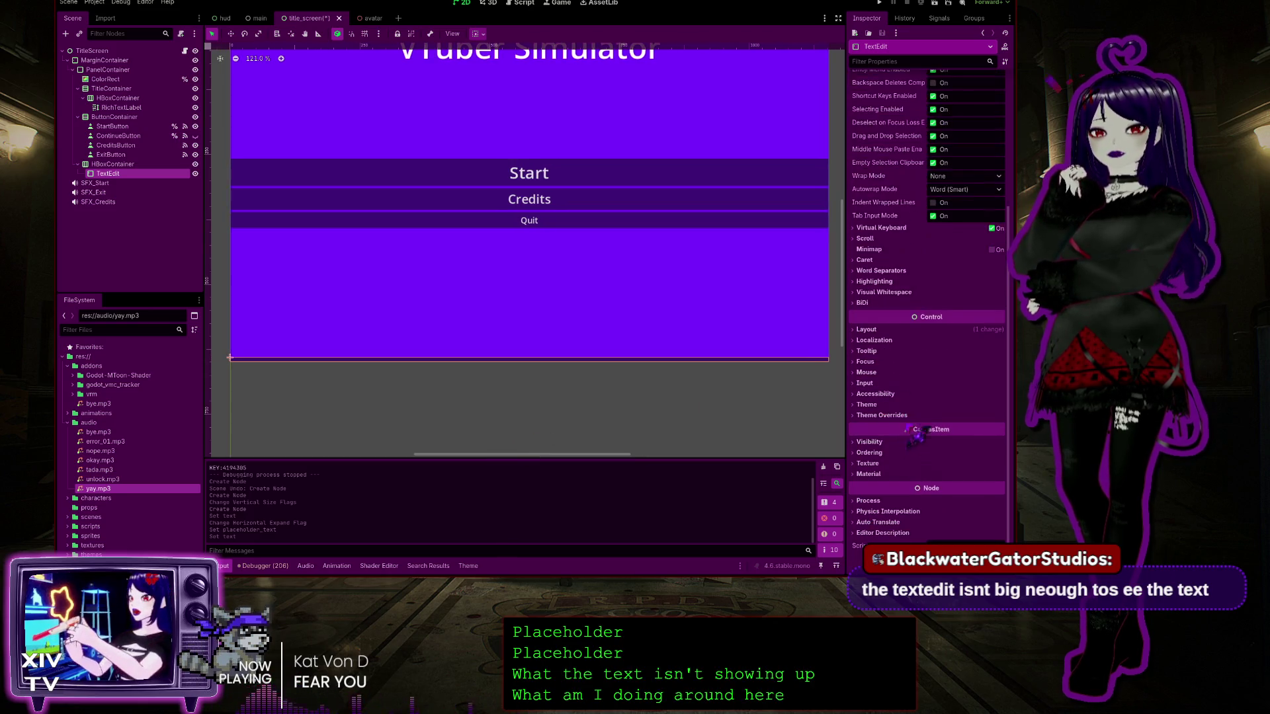
{"action": "scroll", "coordinate": [900, 270], "scroll_direction": "down", "scroll_amount": 5}
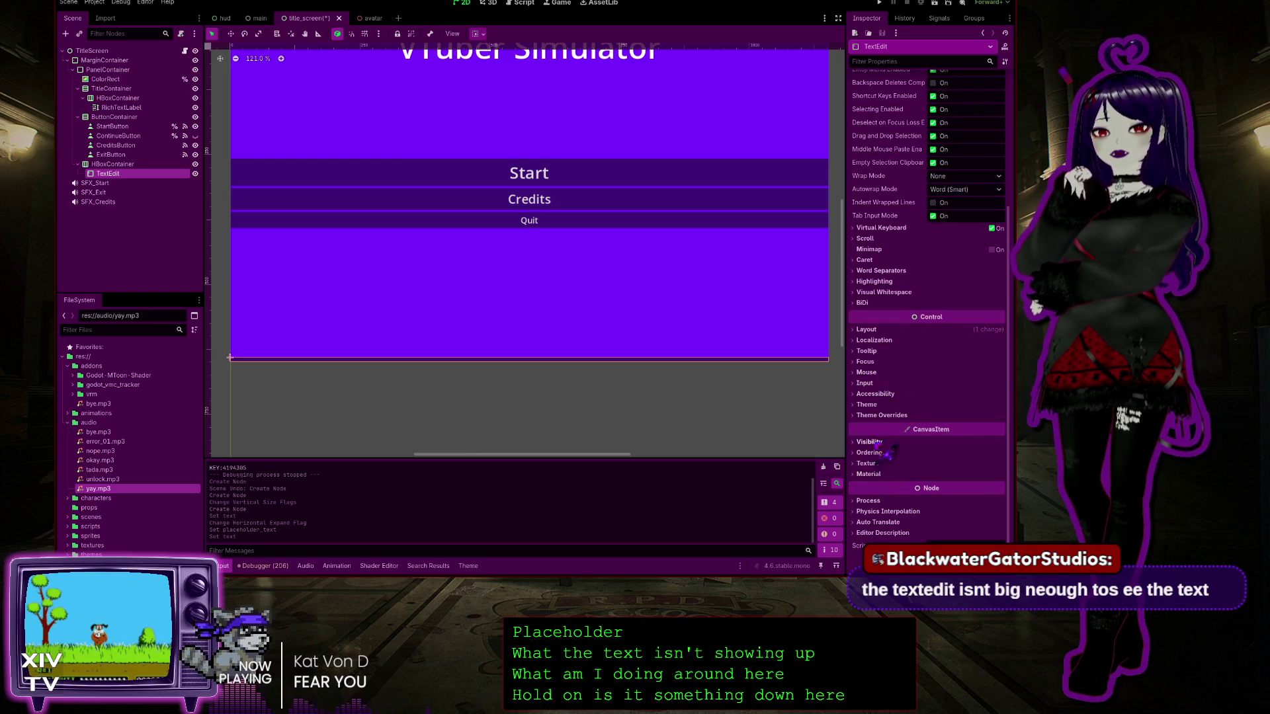
{"action": "left_click", "coordinate": [879, 415]}
{"action": "left_click", "coordinate": [866, 404]}
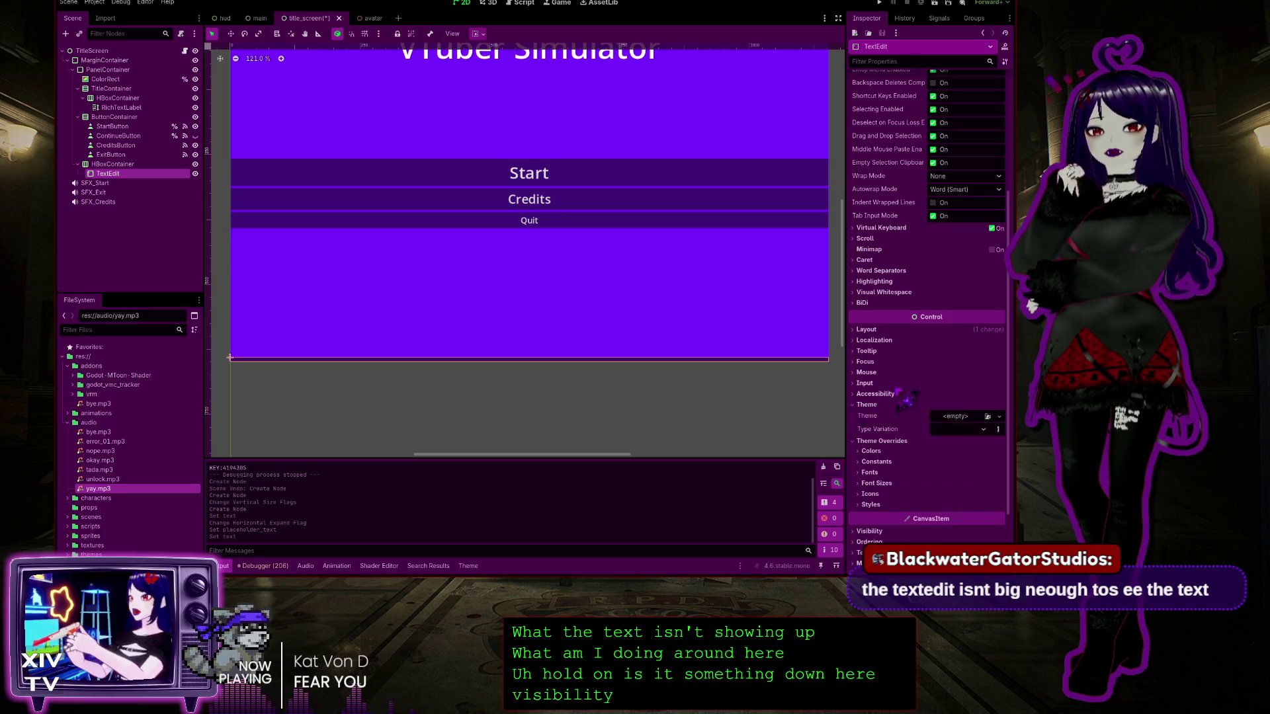
{"action": "scroll", "coordinate": [905, 431], "scroll_direction": "down", "scroll_amount": 2}
{"action": "left_click", "coordinate": [872, 393]}
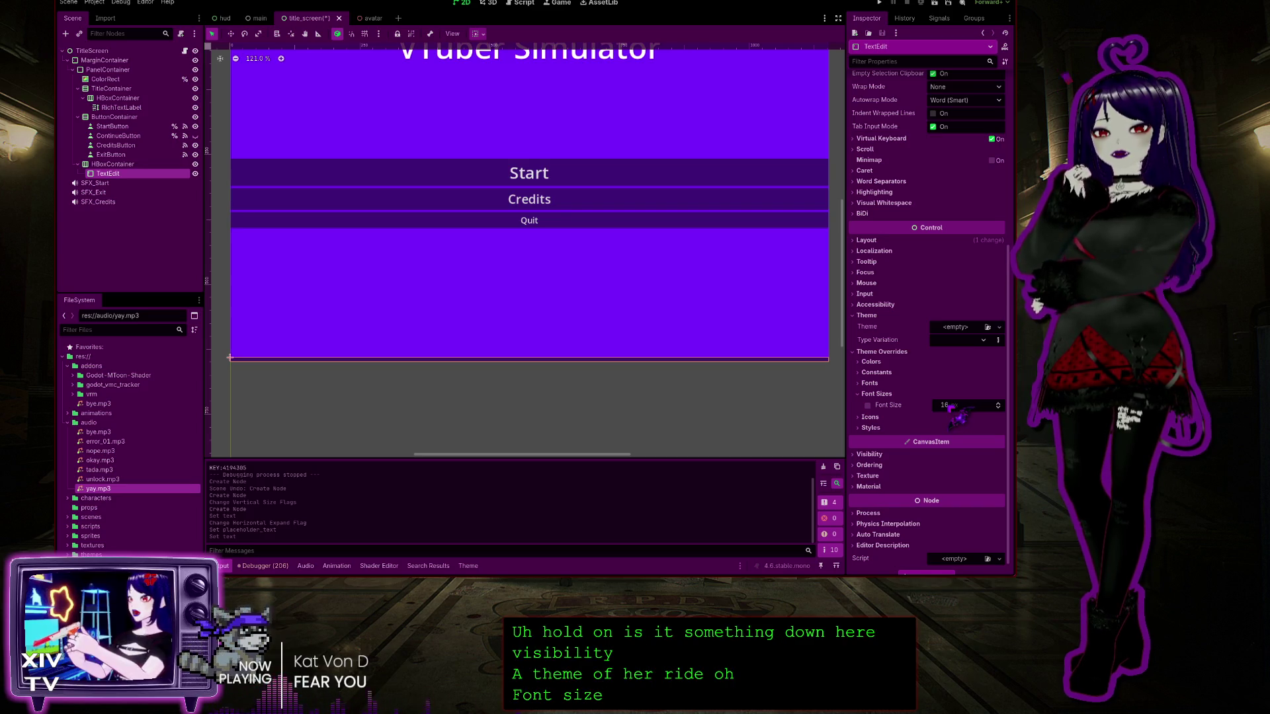
{"action": "left_click", "coordinate": [867, 384]}
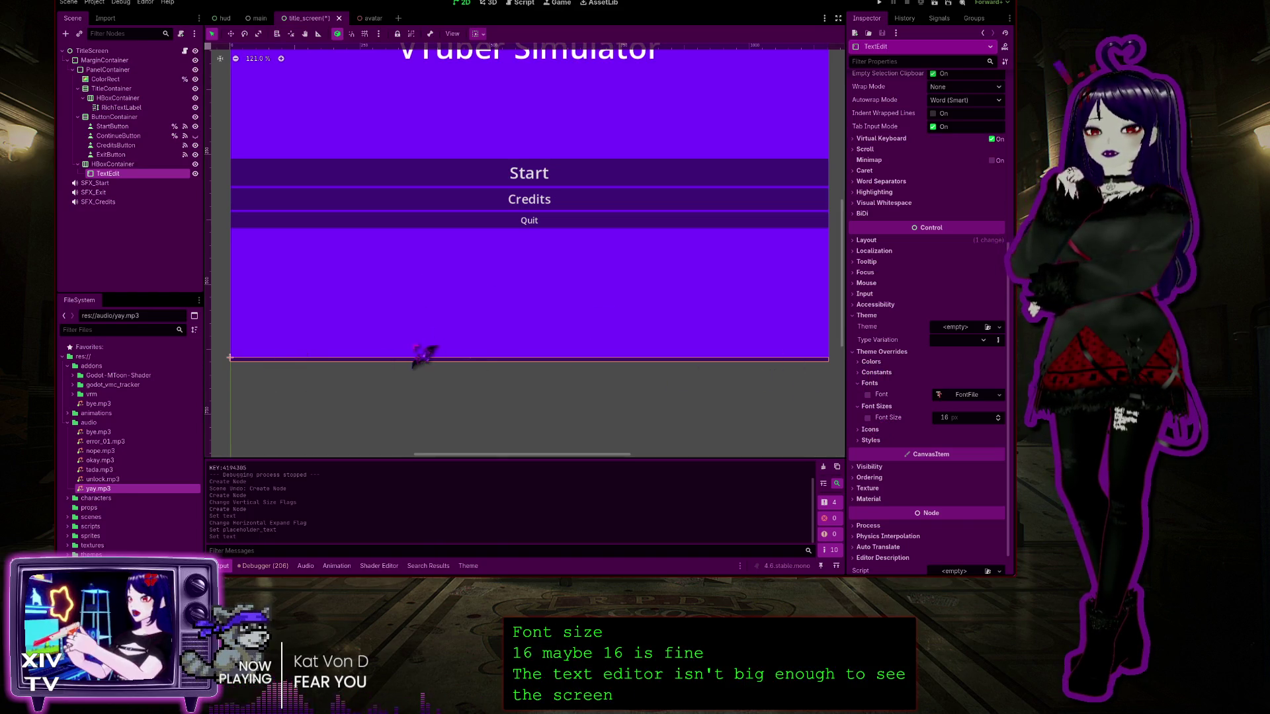
{"action": "left_click", "coordinate": [952, 418]}
{"action": "type", "text": "32"}
{"action": "key", "text": "Return"}
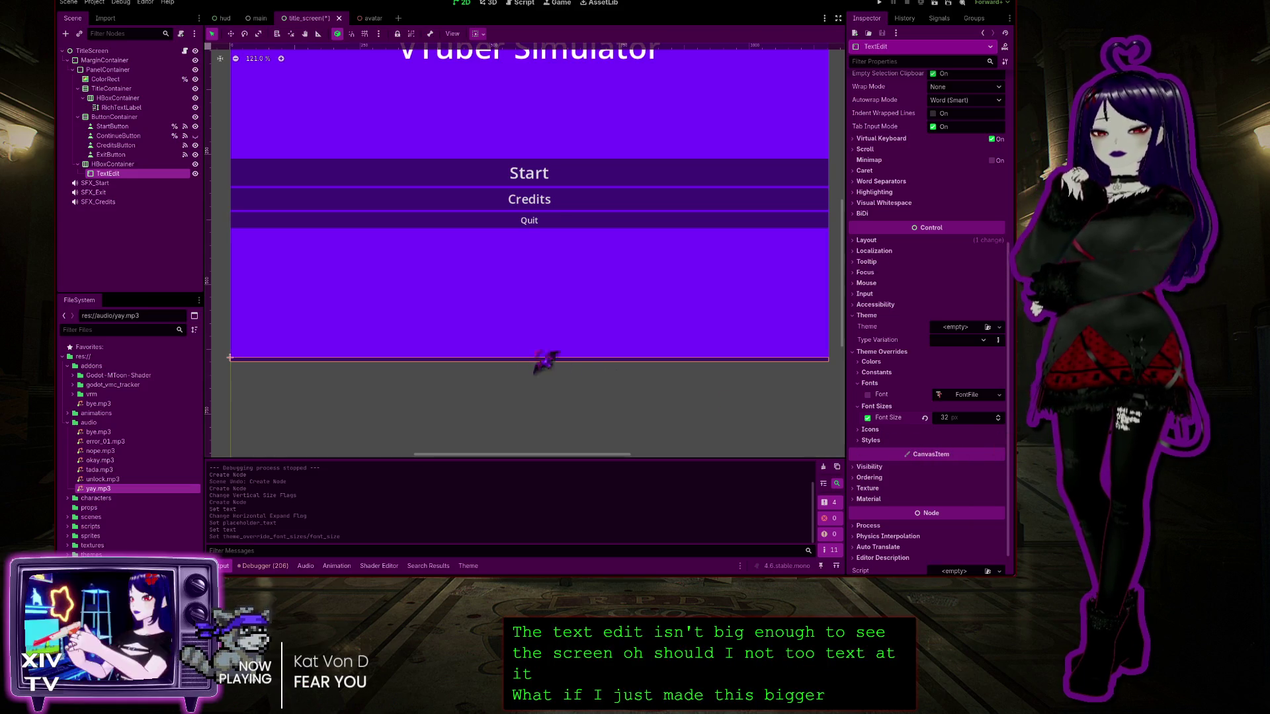
{"action": "scroll", "coordinate": [595, 265], "scroll_direction": "up", "scroll_amount": 1}
{"action": "scroll", "coordinate": [596, 264], "scroll_direction": "down", "scroll_amount": 2}
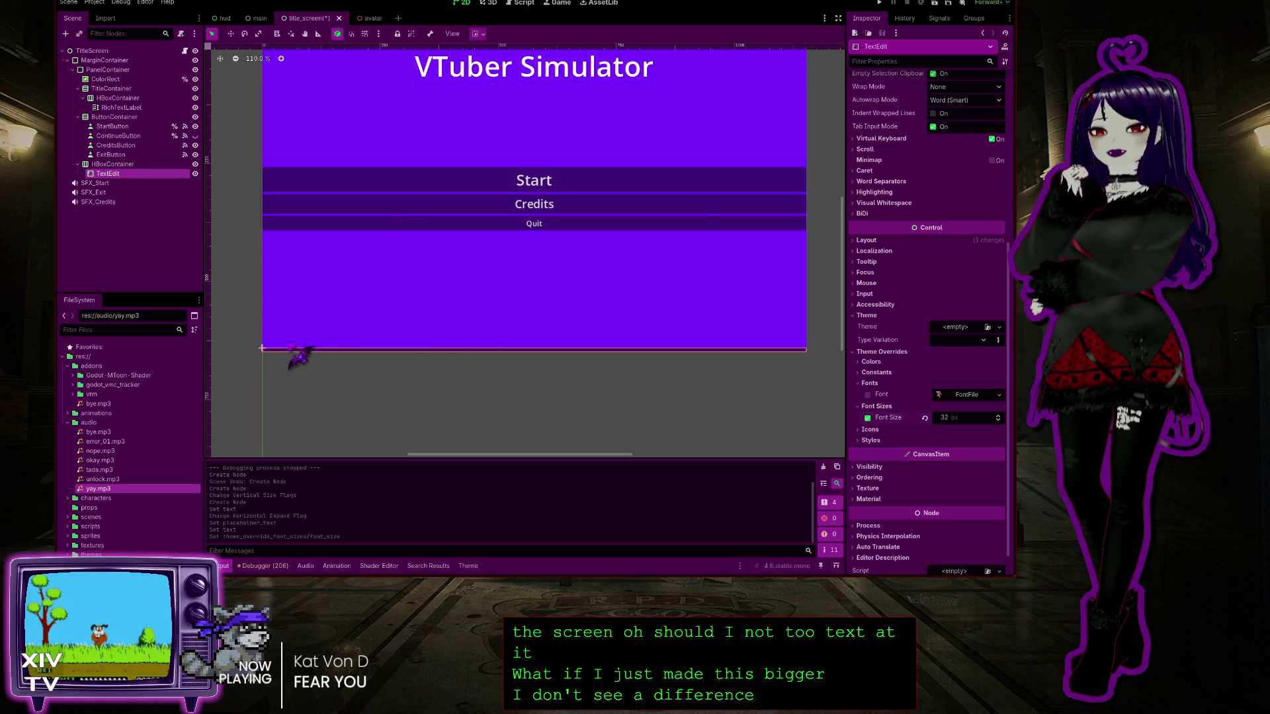
{"action": "scroll", "coordinate": [284, 355], "scroll_direction": "up", "scroll_amount": 10}
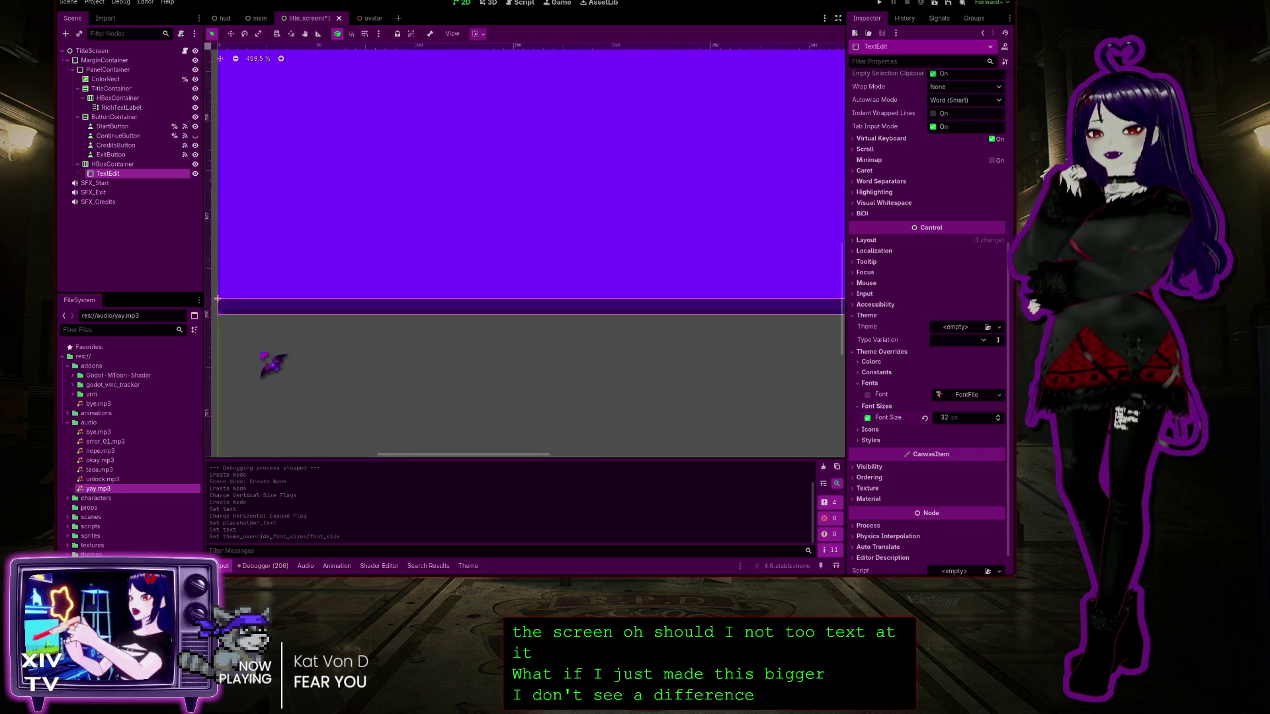
{"action": "scroll", "coordinate": [216, 297], "scroll_direction": "down", "scroll_amount": 2}
{"action": "scroll", "coordinate": [217, 297], "scroll_direction": "up", "scroll_amount": 1}
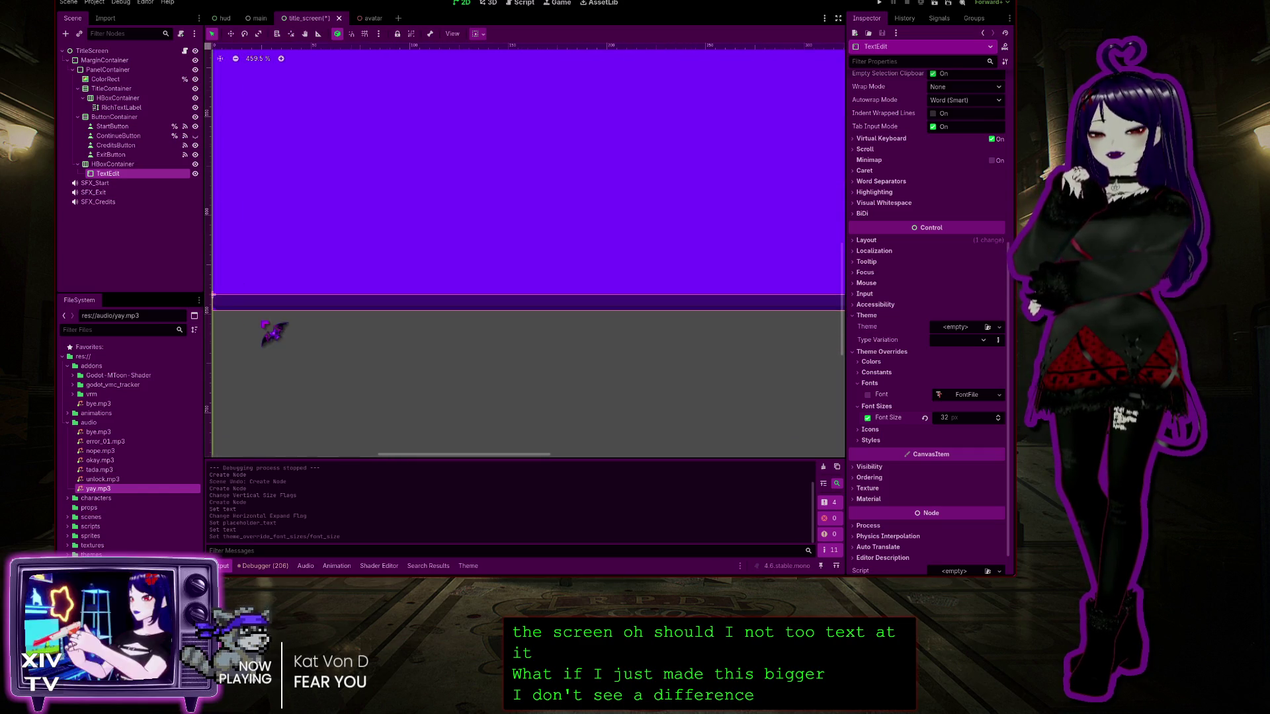
{"action": "scroll", "coordinate": [260, 324], "scroll_direction": "down", "scroll_amount": 15}
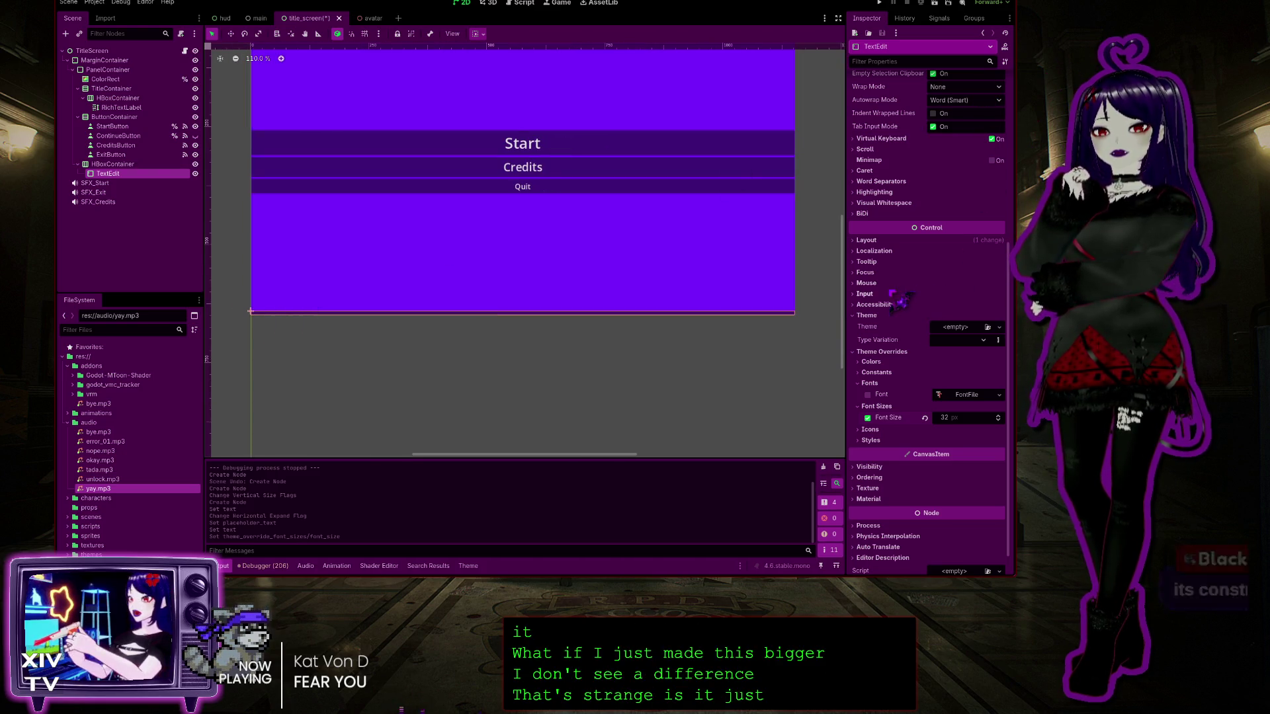
{"action": "scroll", "coordinate": [926, 198], "scroll_direction": "up", "scroll_amount": 5}
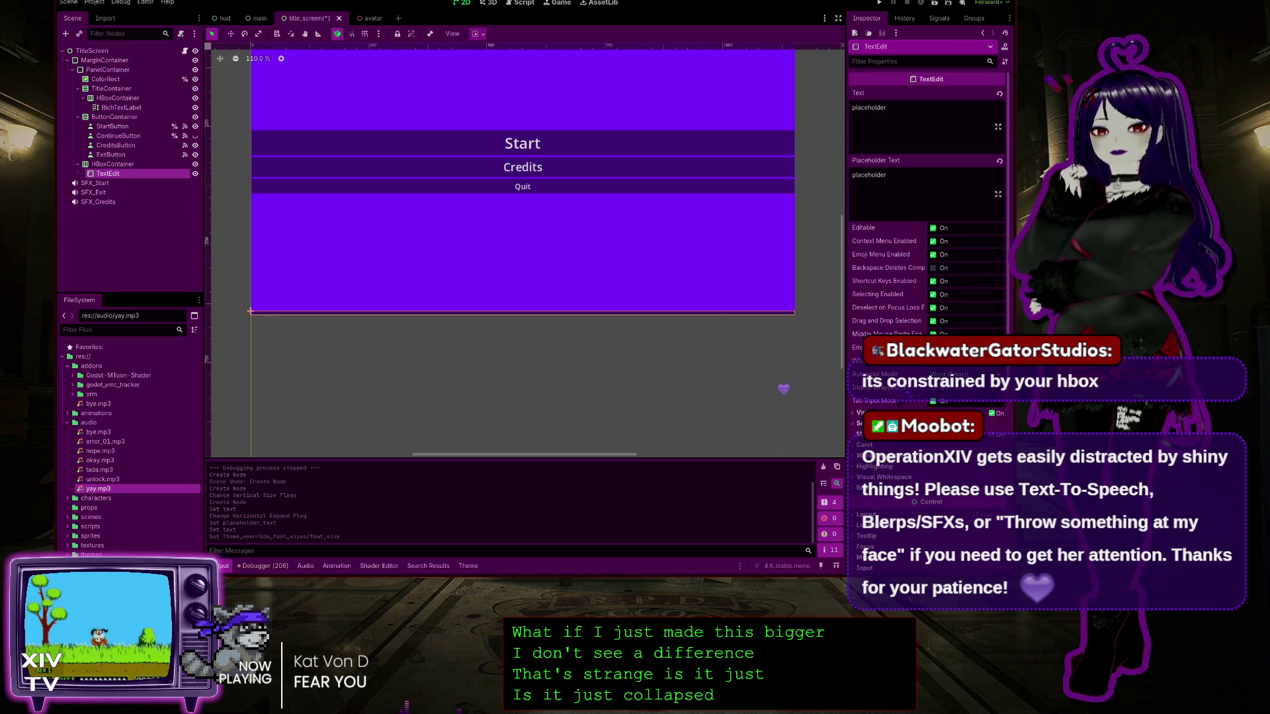
Inspect HBoxContainer's Layout, Transform, Container Sizing and Theme Override constants in the Inspector
{"action": "left_click", "coordinate": [109, 165]}
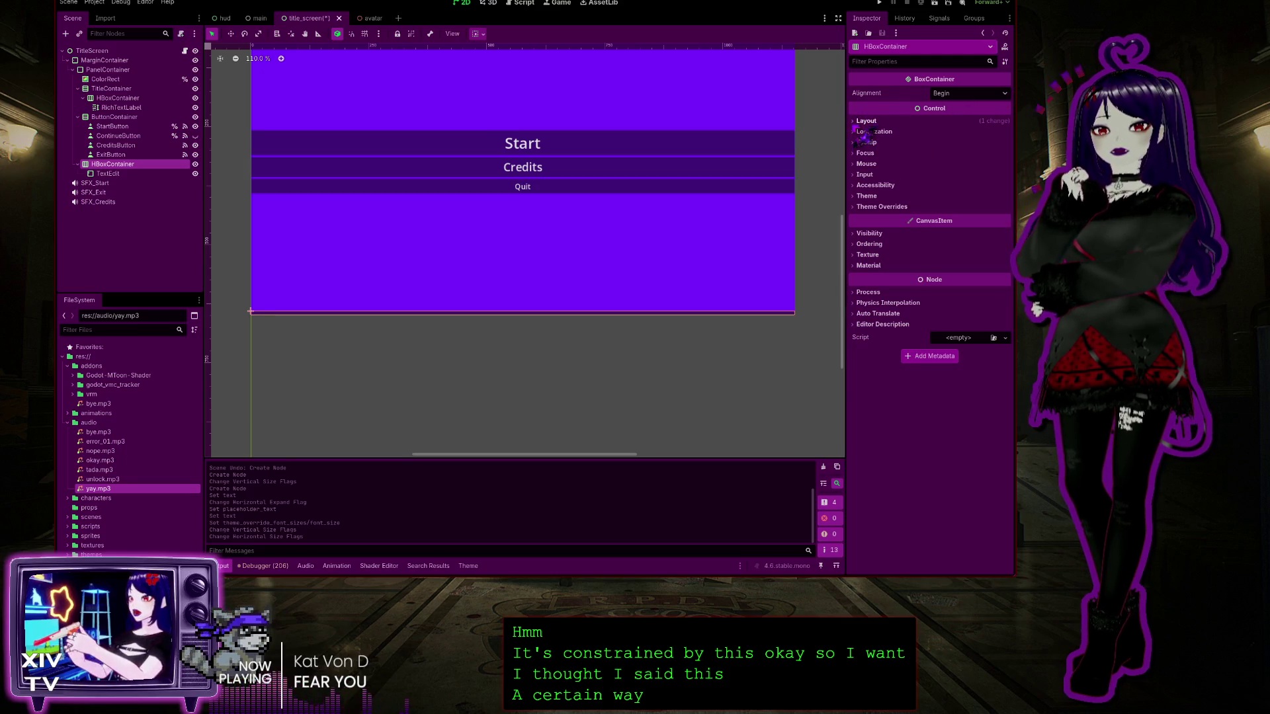
{"action": "left_click", "coordinate": [859, 122]}
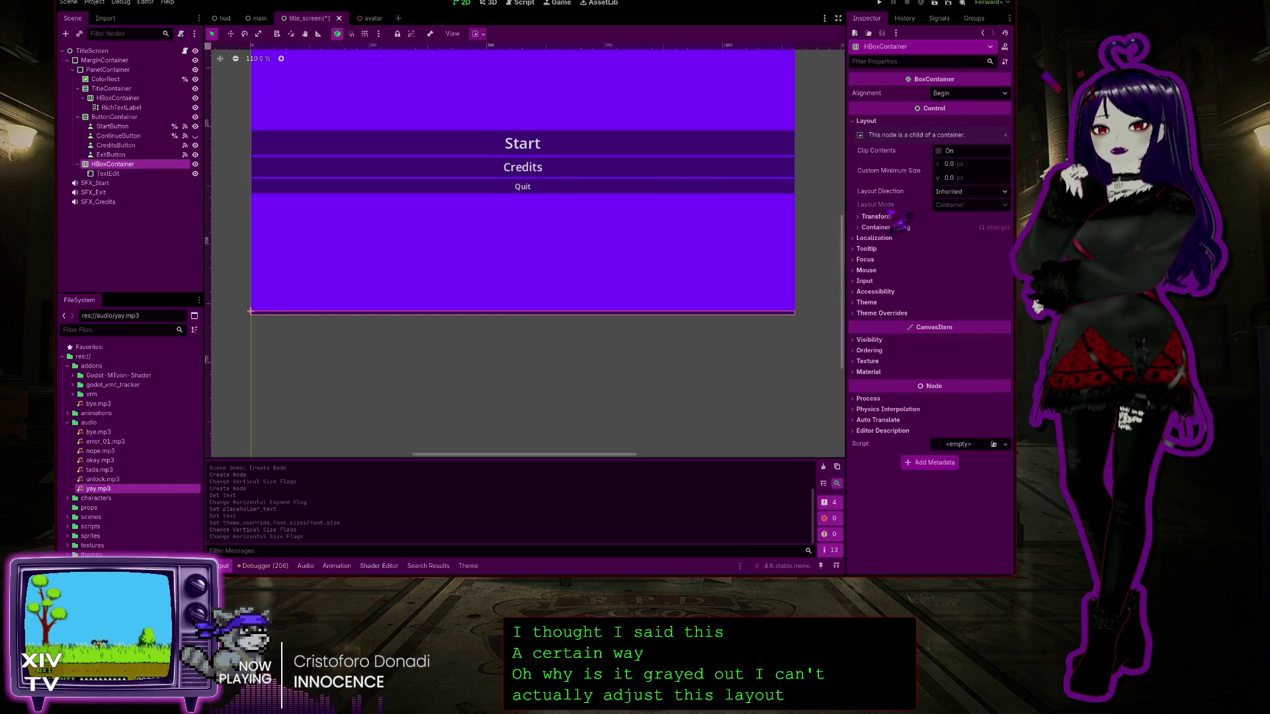
{"action": "left_click", "coordinate": [862, 218]}
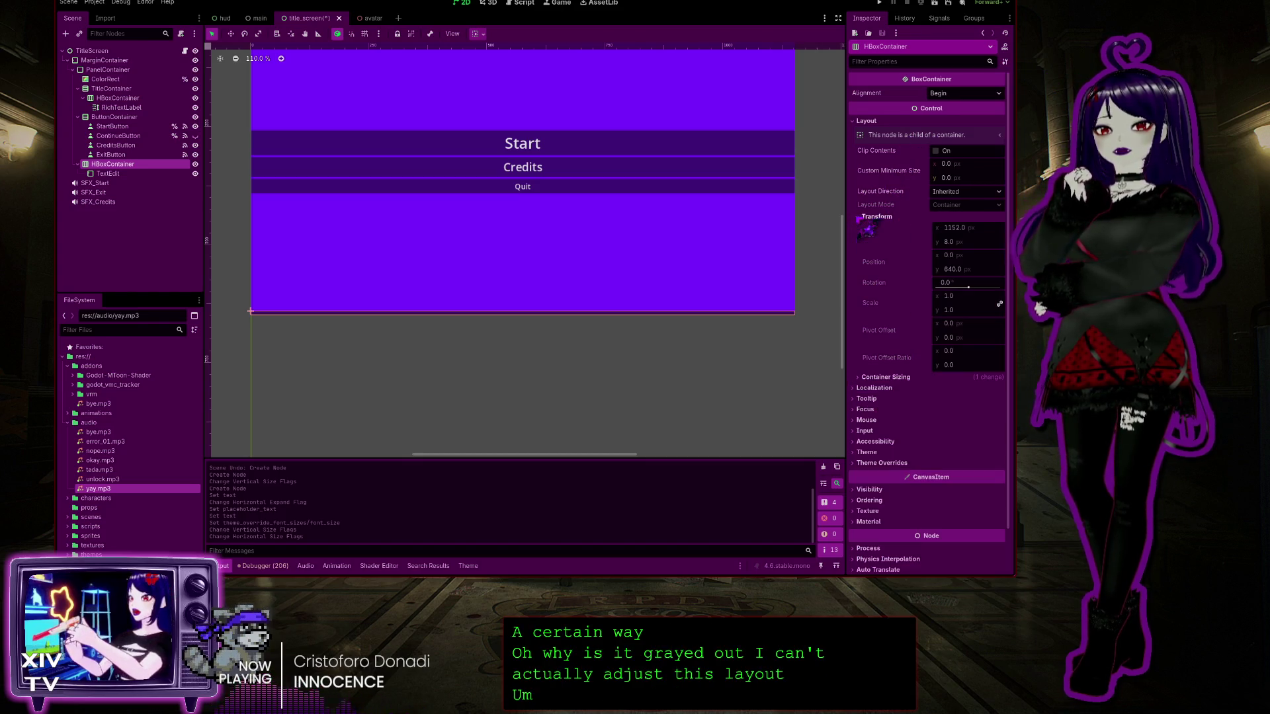
{"action": "left_click", "coordinate": [863, 218]}
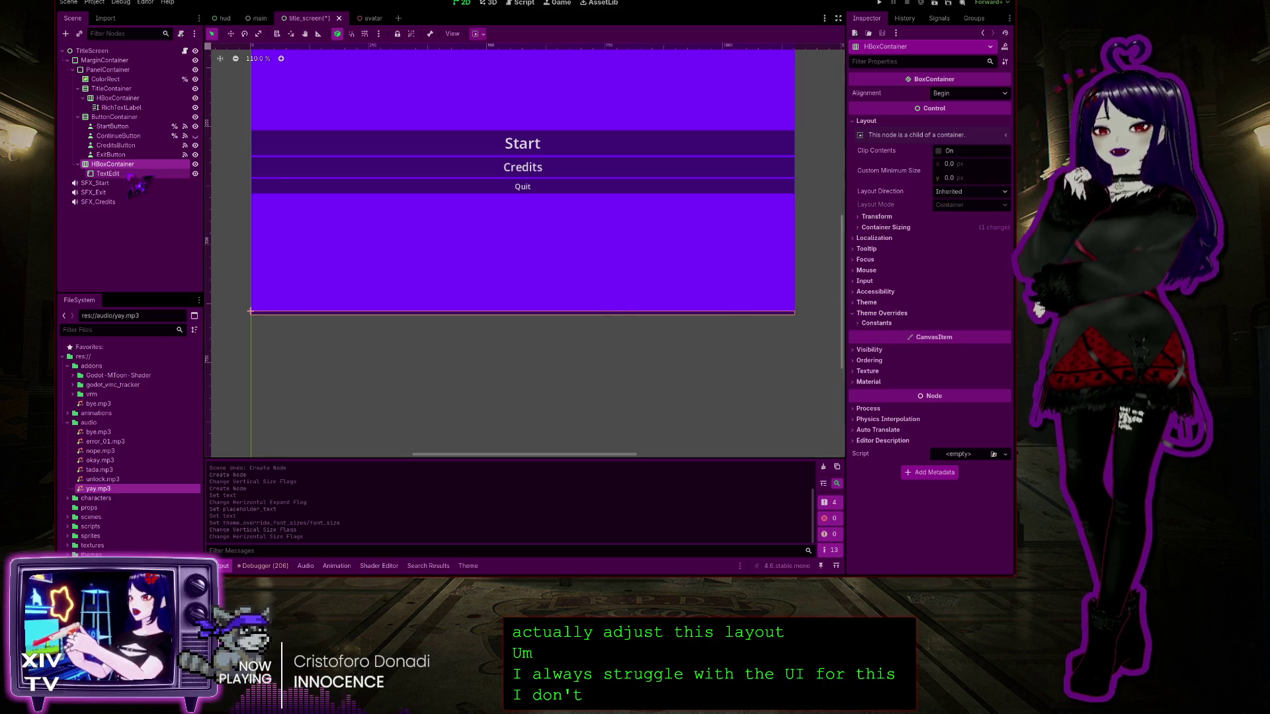
{"action": "left_click", "coordinate": [130, 165]}
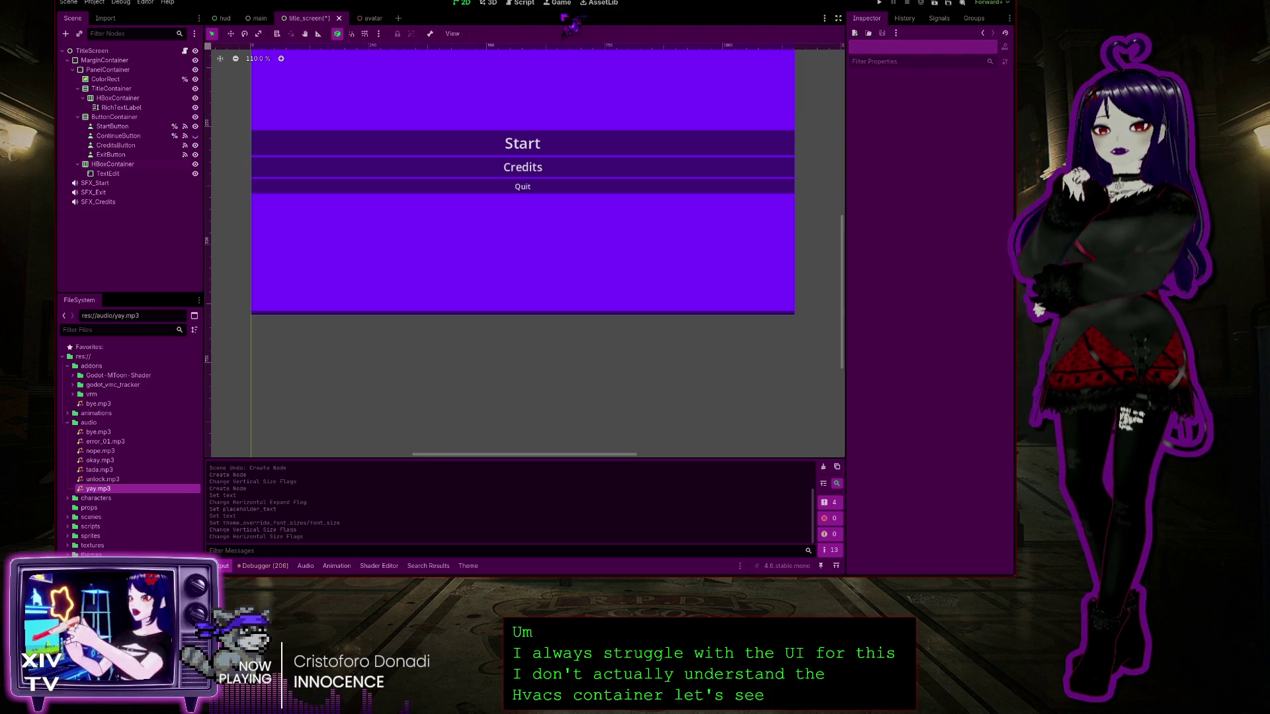
{"action": "left_click", "coordinate": [116, 165]}
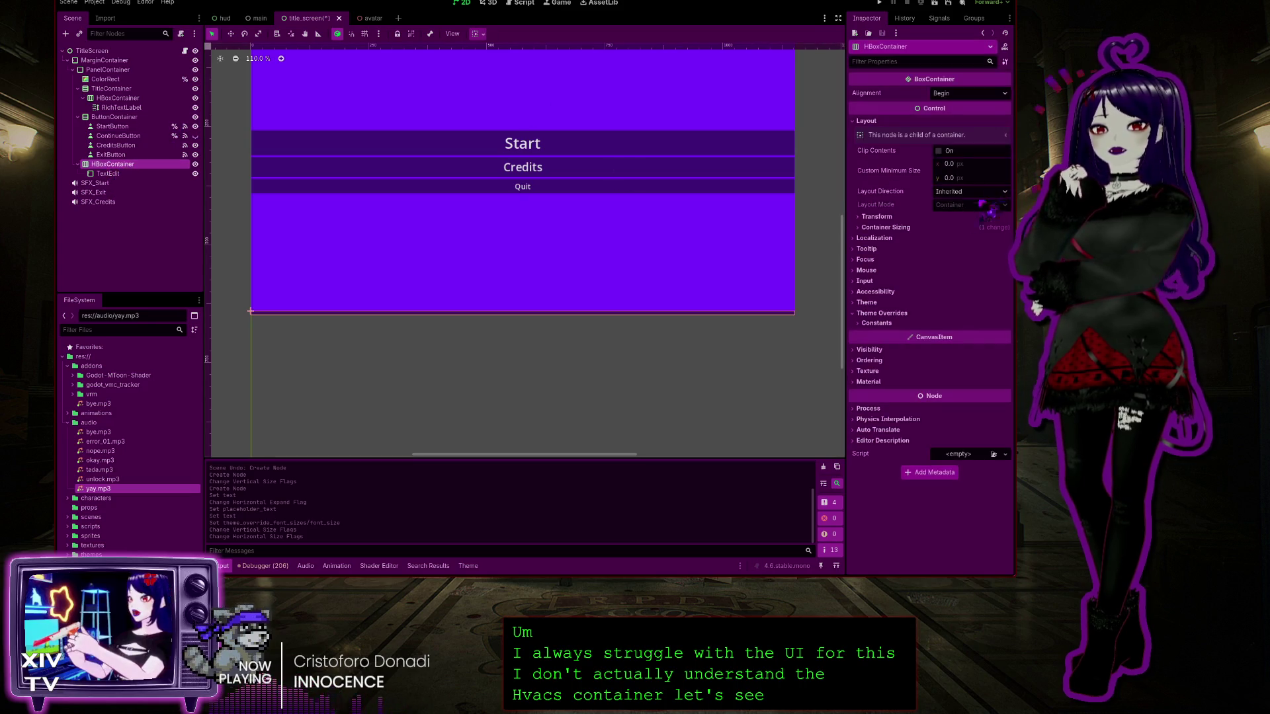
{"action": "left_click", "coordinate": [868, 228]}
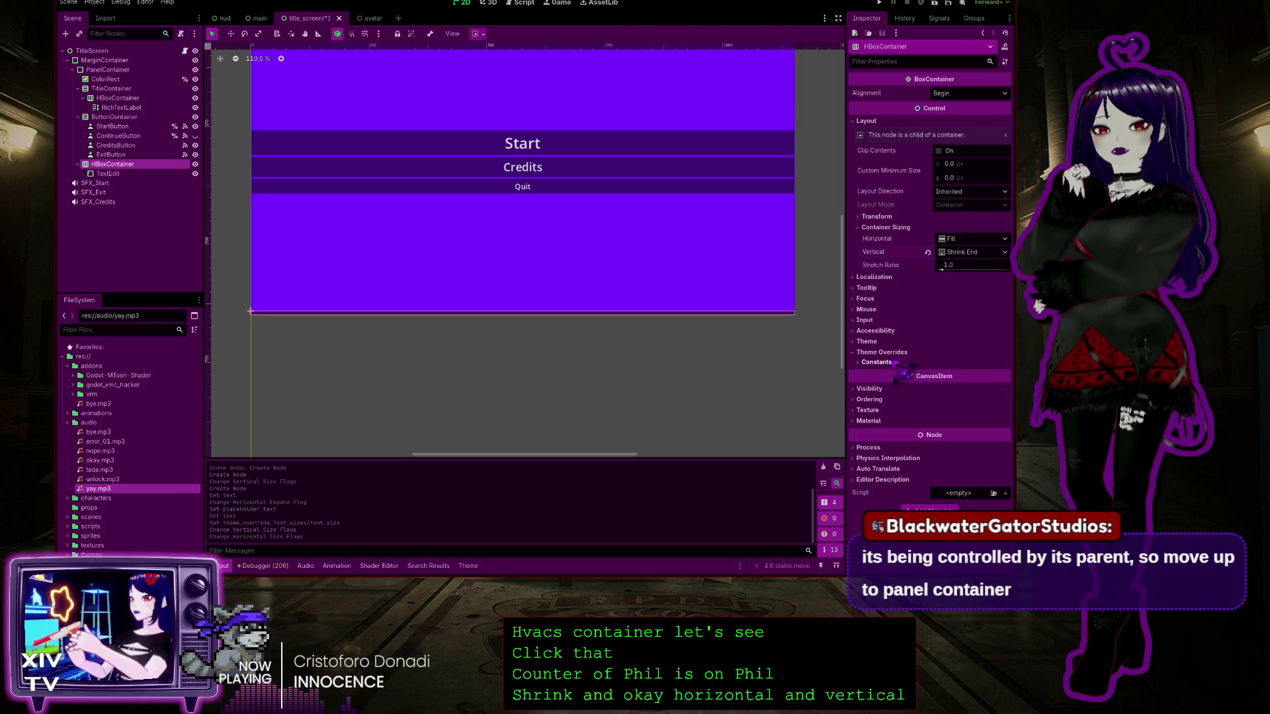
{"action": "left_click", "coordinate": [856, 343]}
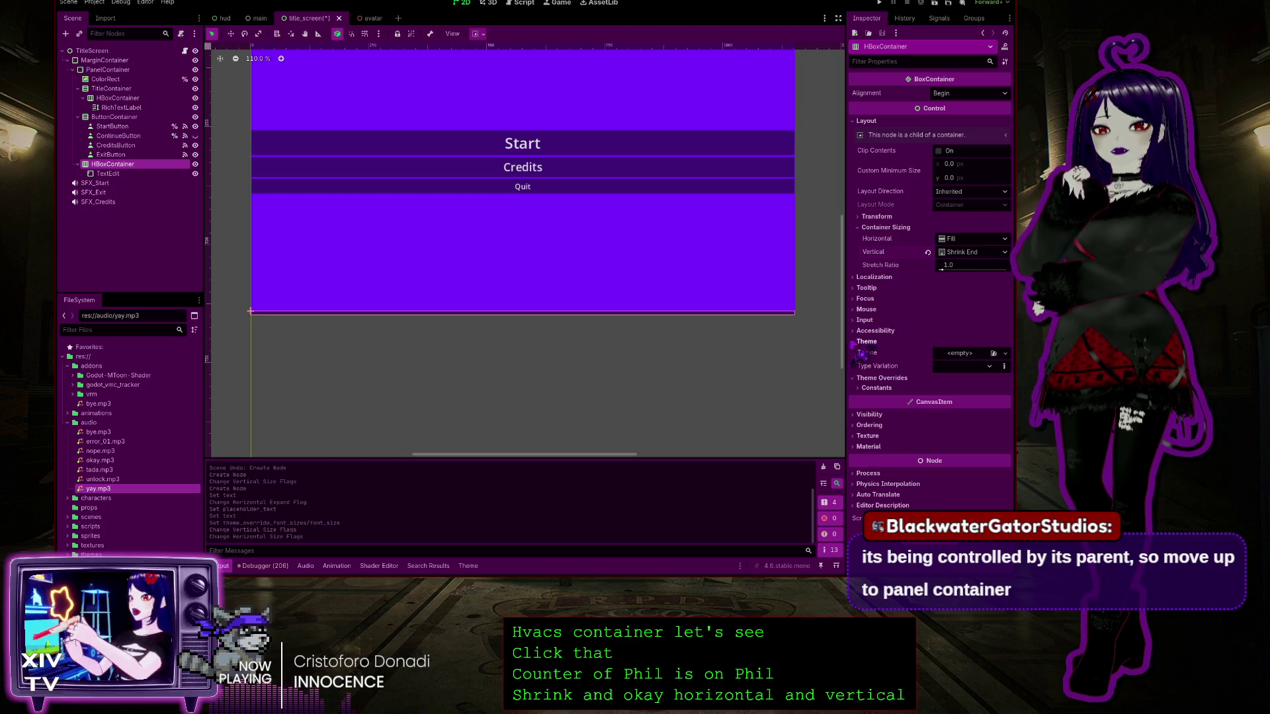
{"action": "left_click", "coordinate": [873, 388]}
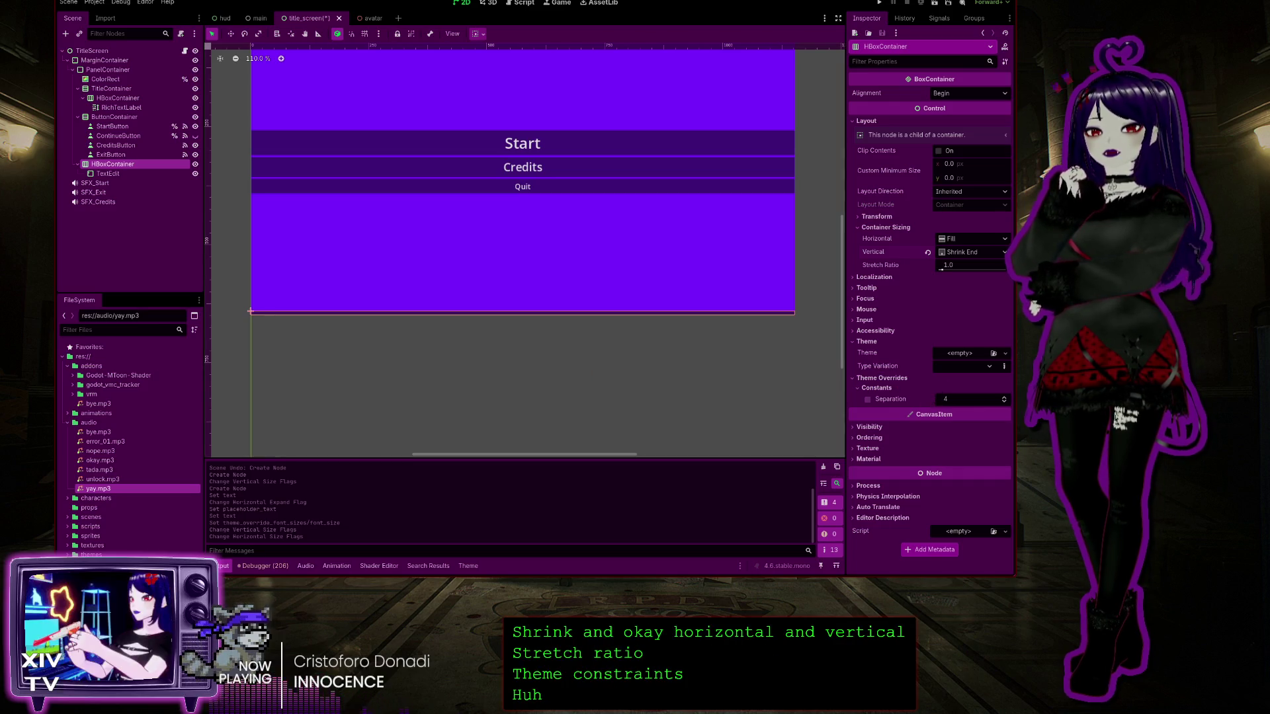
Reparent HBoxContainer directly under TitleScreen and stretch its top up to just below the buttons
{"action": "left_click_drag", "start_coordinate": [114, 165], "coordinate": [124, 70]}
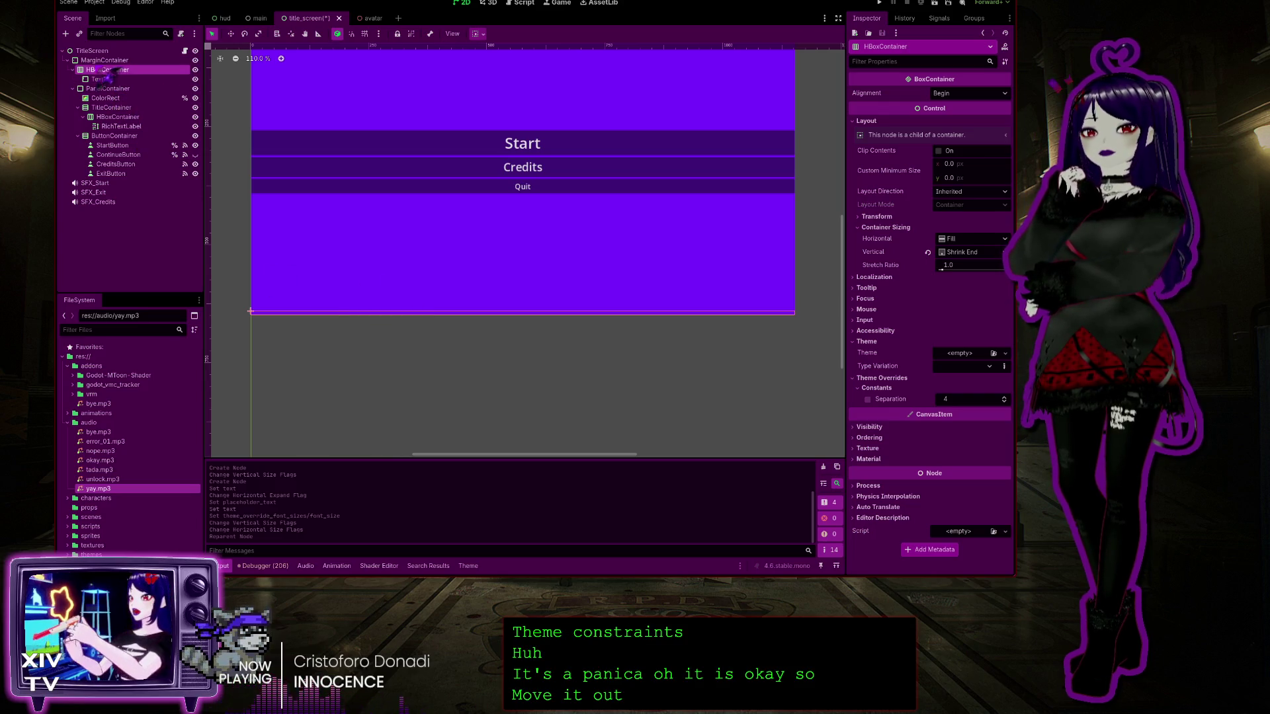
{"action": "left_click_drag", "start_coordinate": [106, 70], "coordinate": [93, 52]}
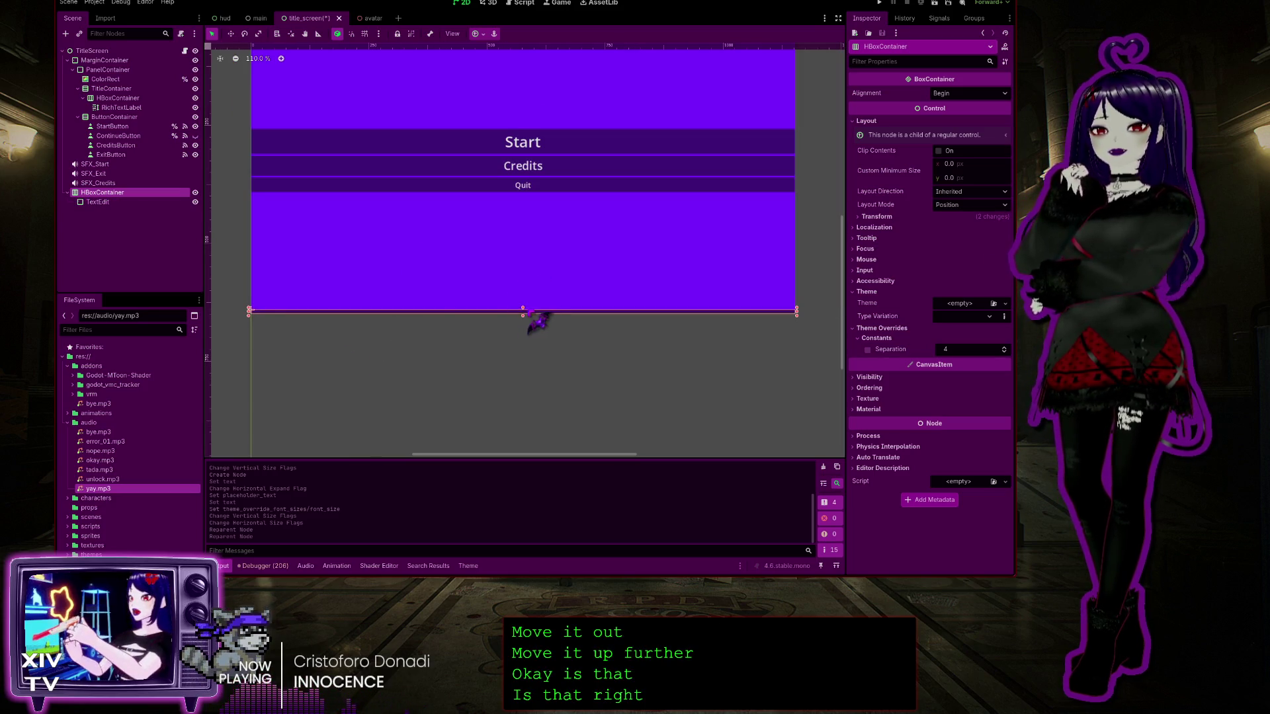
{"action": "left_click_drag", "start_coordinate": [522, 311], "coordinate": [536, 202]}
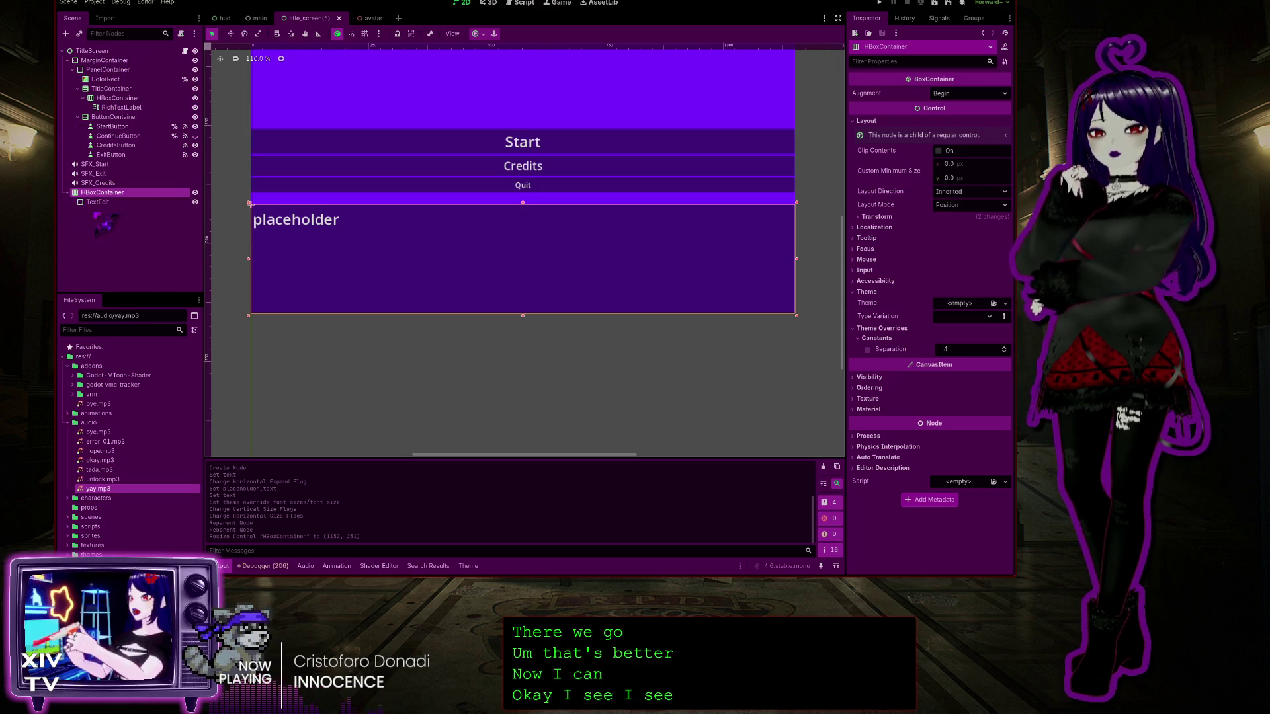
Reorder HBoxContainer among its siblings so it sits just before the sound effect nodes
{"action": "mouse_move", "coordinate": [95, 205]}
{"action": "left_mouse_down"}
{"action": "mouse_move", "coordinate": [119, 63]}
{"action": "mouse_move", "coordinate": [105, 56]}
{"action": "left_mouse_up"}
{"action": "scroll", "coordinate": [592, 404], "scroll_direction": "down", "scroll_amount": 5}
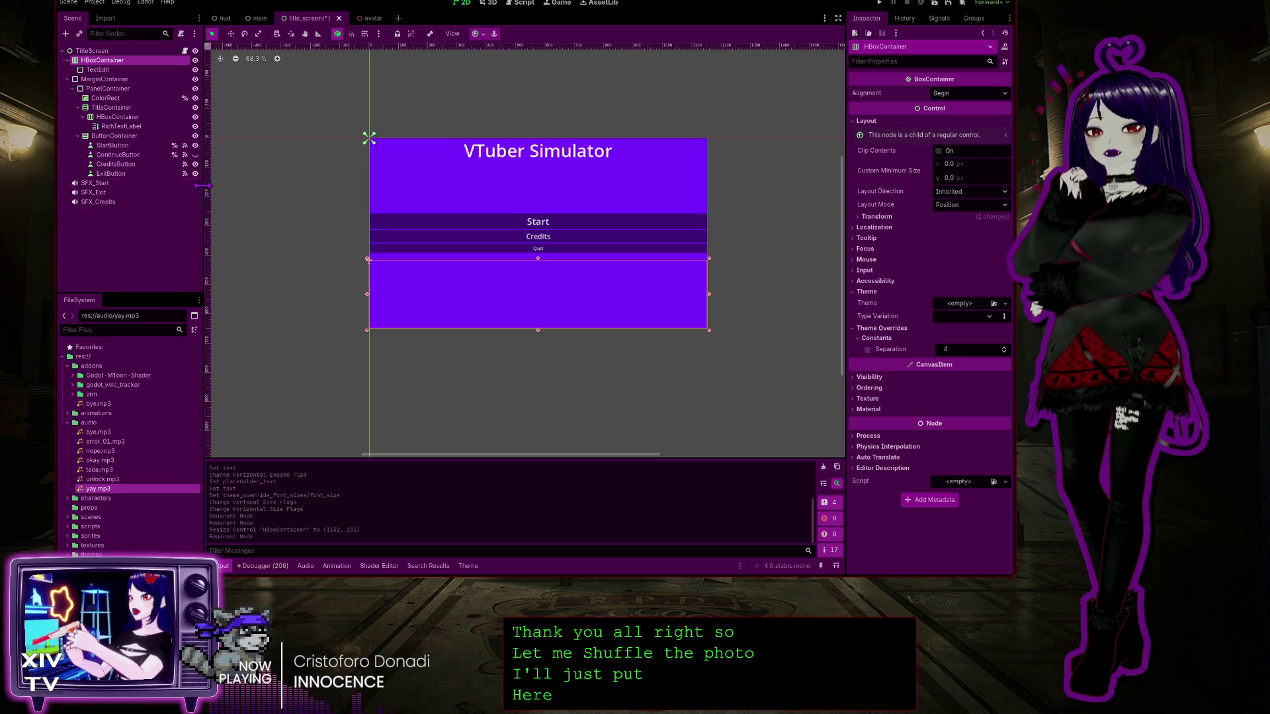
{"action": "key", "text": "ctrl+z"}
{"action": "left_click_drag", "start_coordinate": [99, 195], "coordinate": [92, 169]}
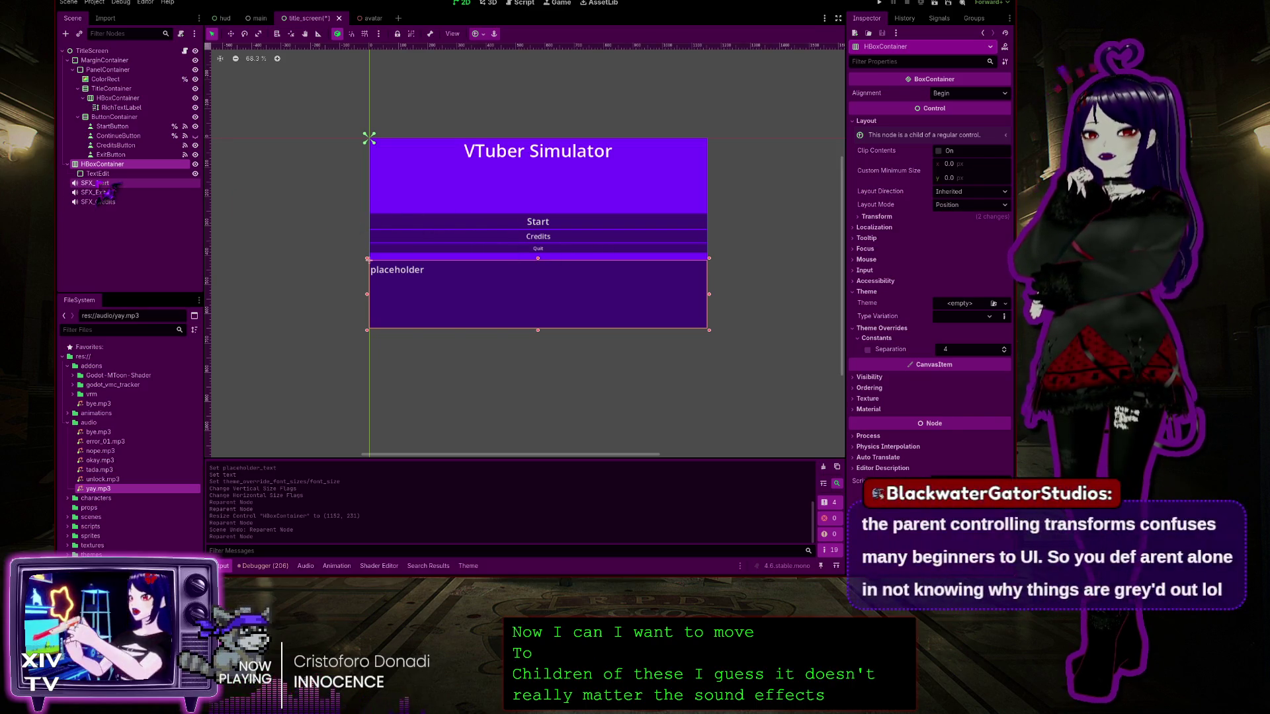
{"action": "left_click", "coordinate": [99, 183]}
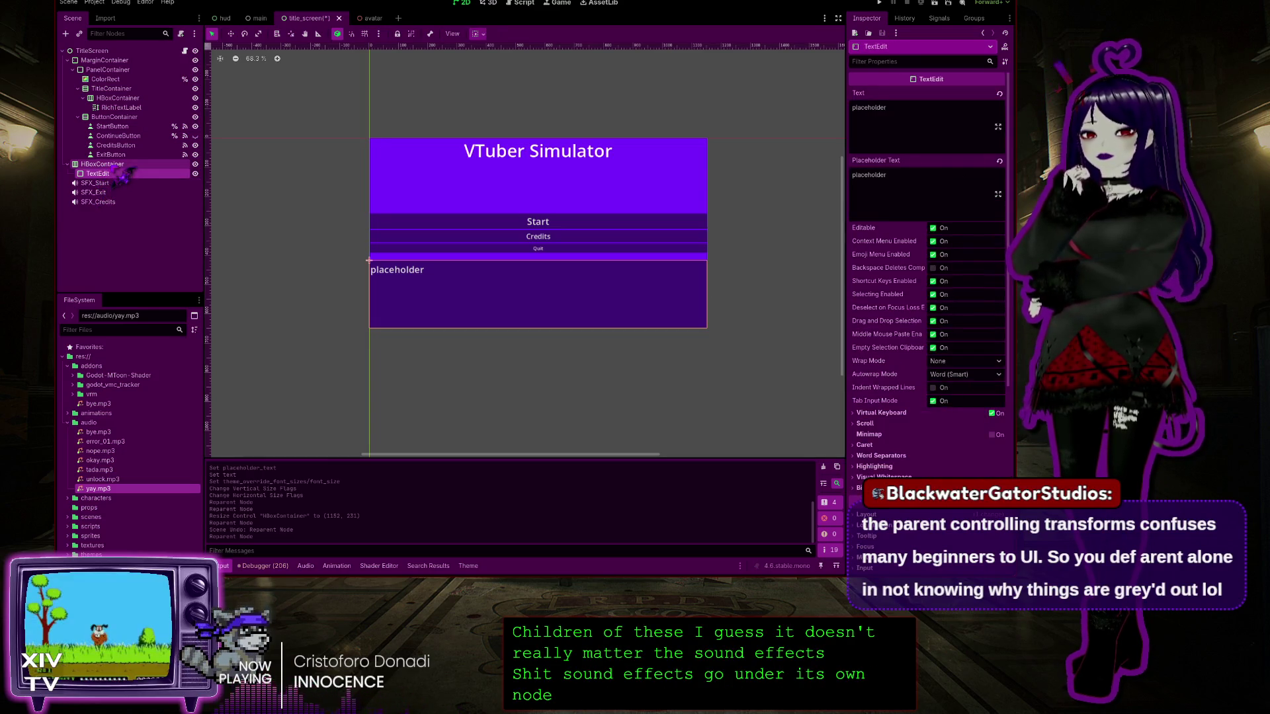
Rename the TextEdit node to CreditsText
{"action": "left_click", "coordinate": [119, 164]}
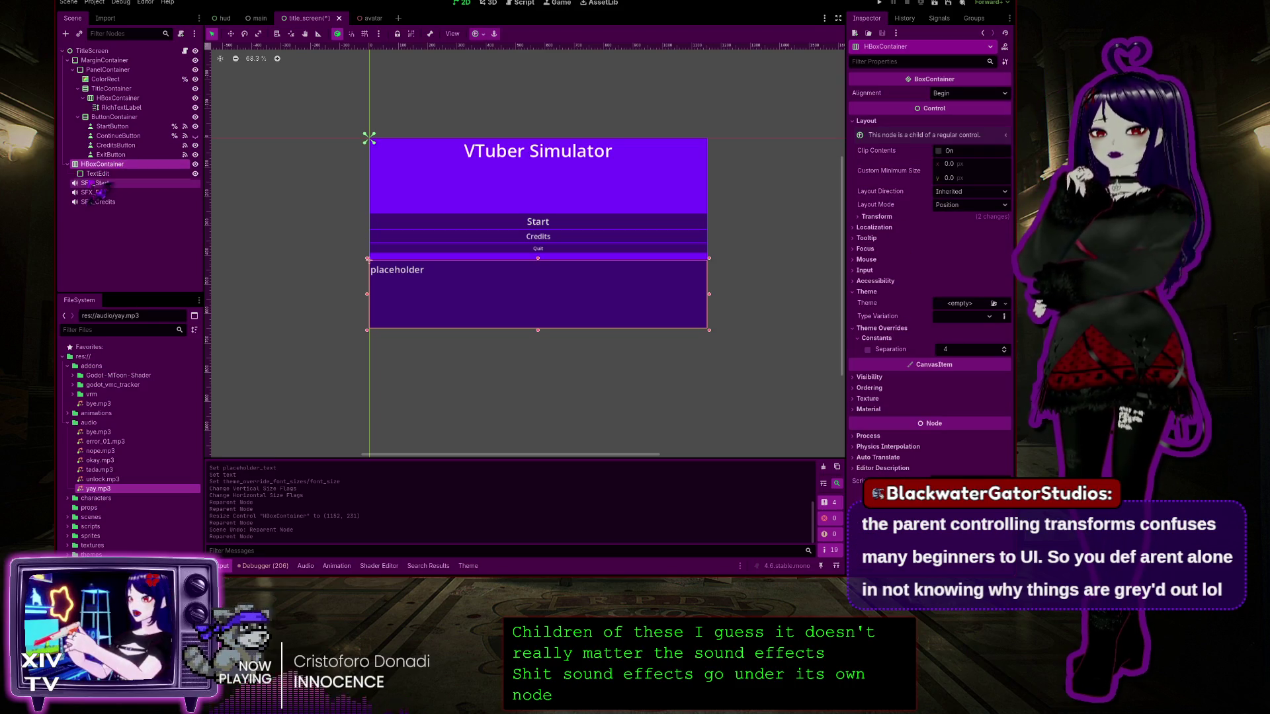
{"action": "left_click", "coordinate": [109, 174]}
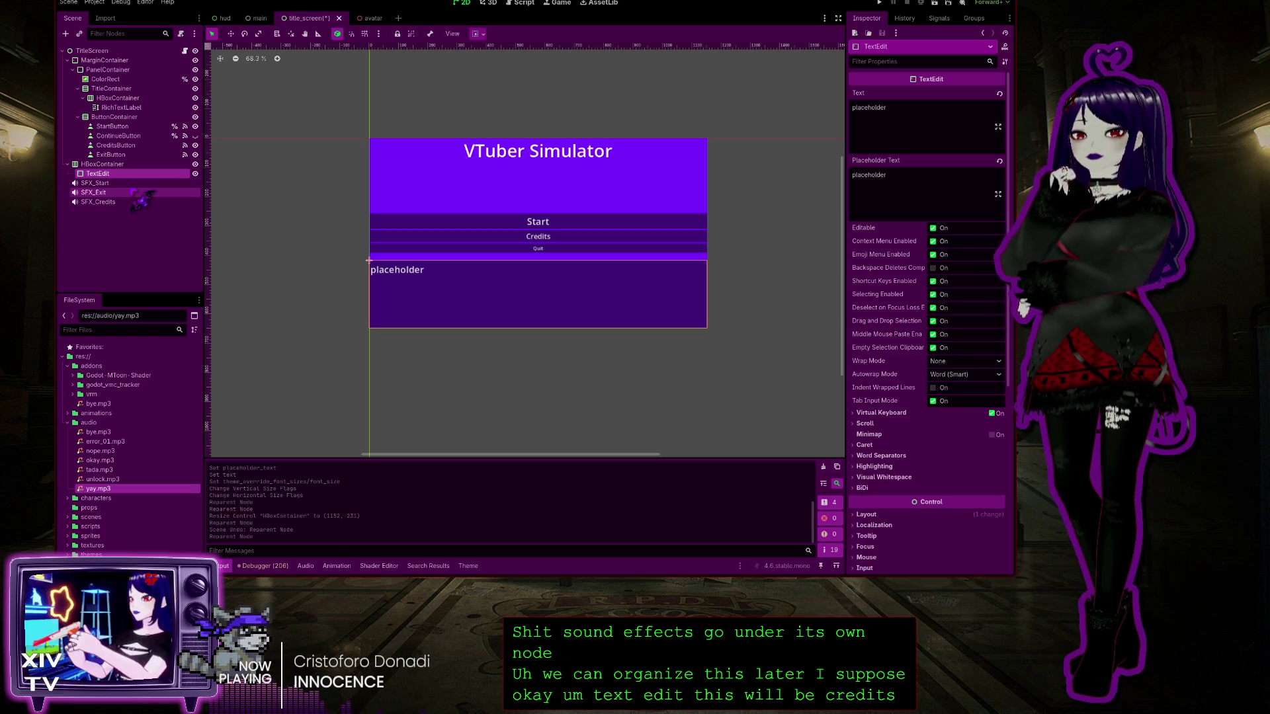
{"action": "type", "text": "CreditsText"}
{"action": "key", "text": "Return"}
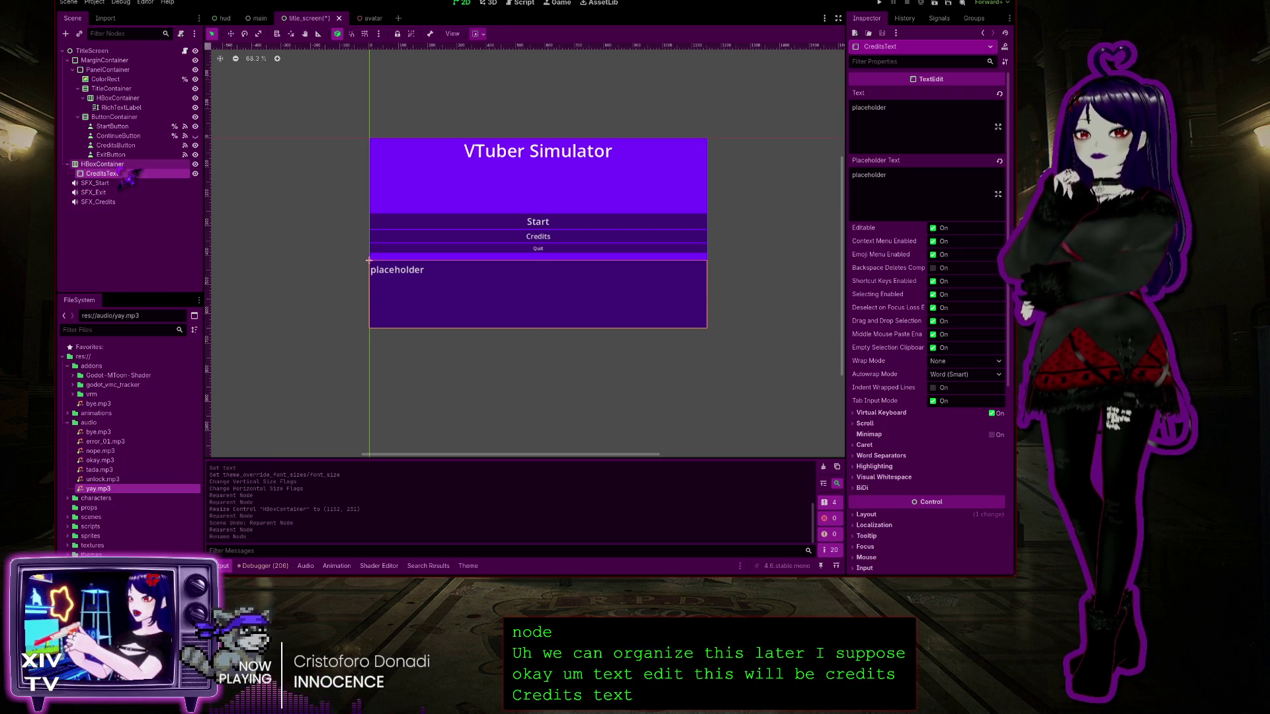
Rename the HBoxContainer to CreditsPanel and reselect CreditsText
{"action": "key", "text": "Up"}
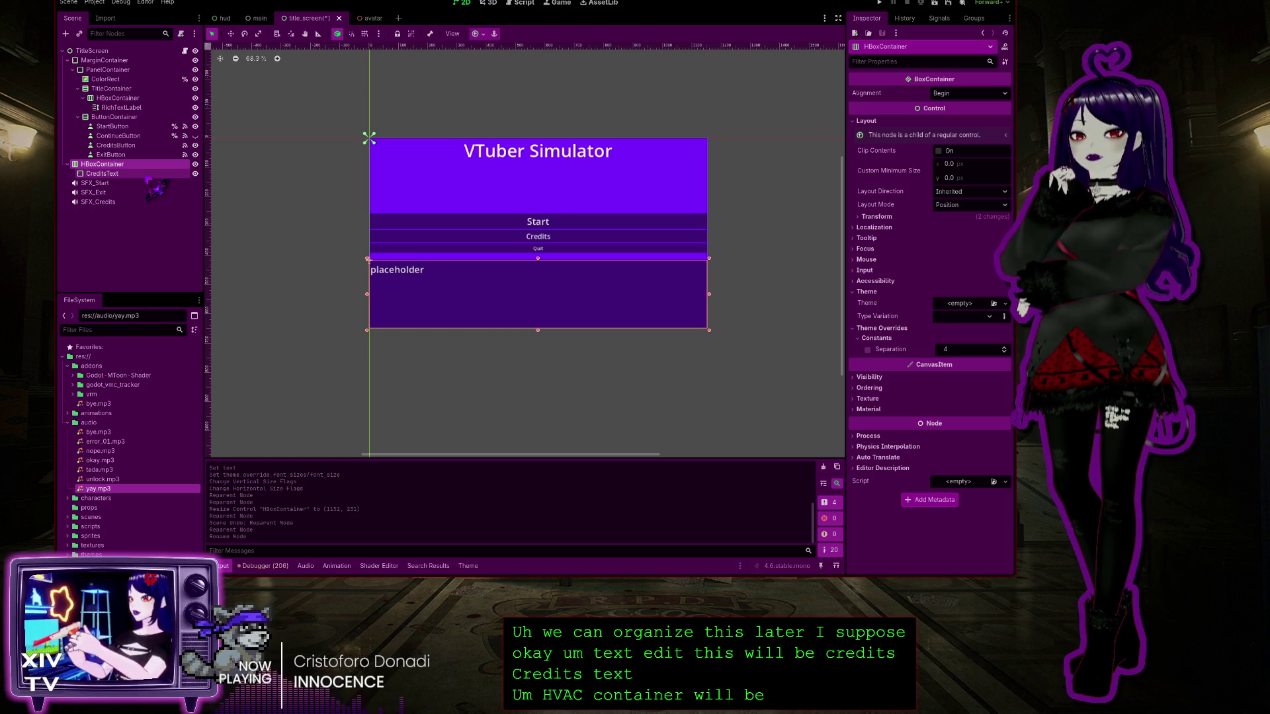
{"action": "type", "text": "CreditsPanel"}
{"action": "key", "text": "Return"}
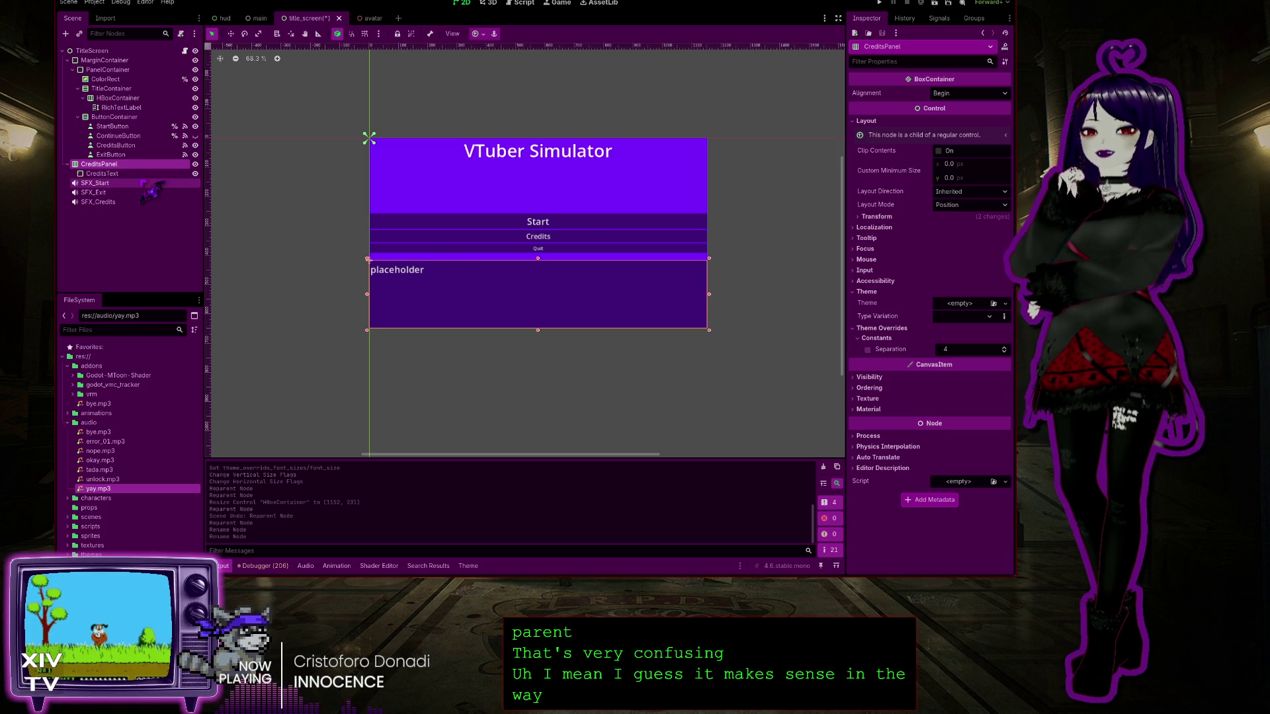
{"action": "left_click", "coordinate": [106, 174]}
{"action": "left_click", "coordinate": [129, 164]}
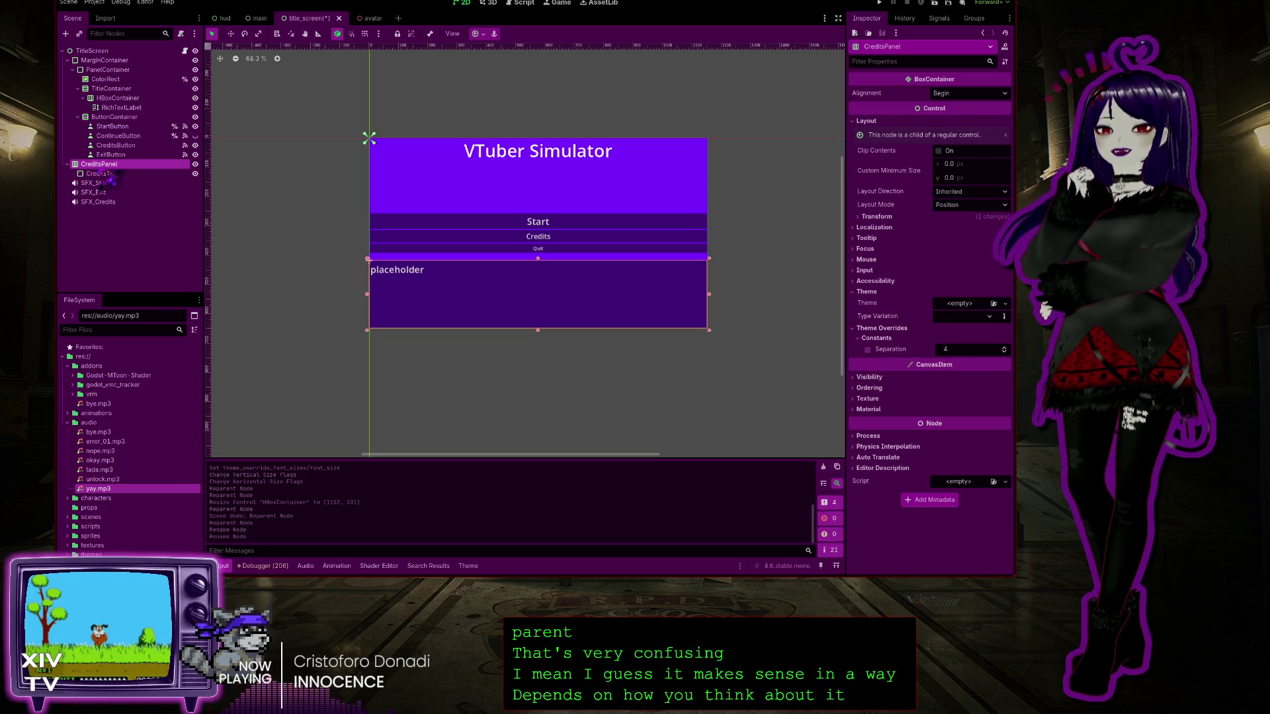
{"action": "left_click", "coordinate": [106, 174]}
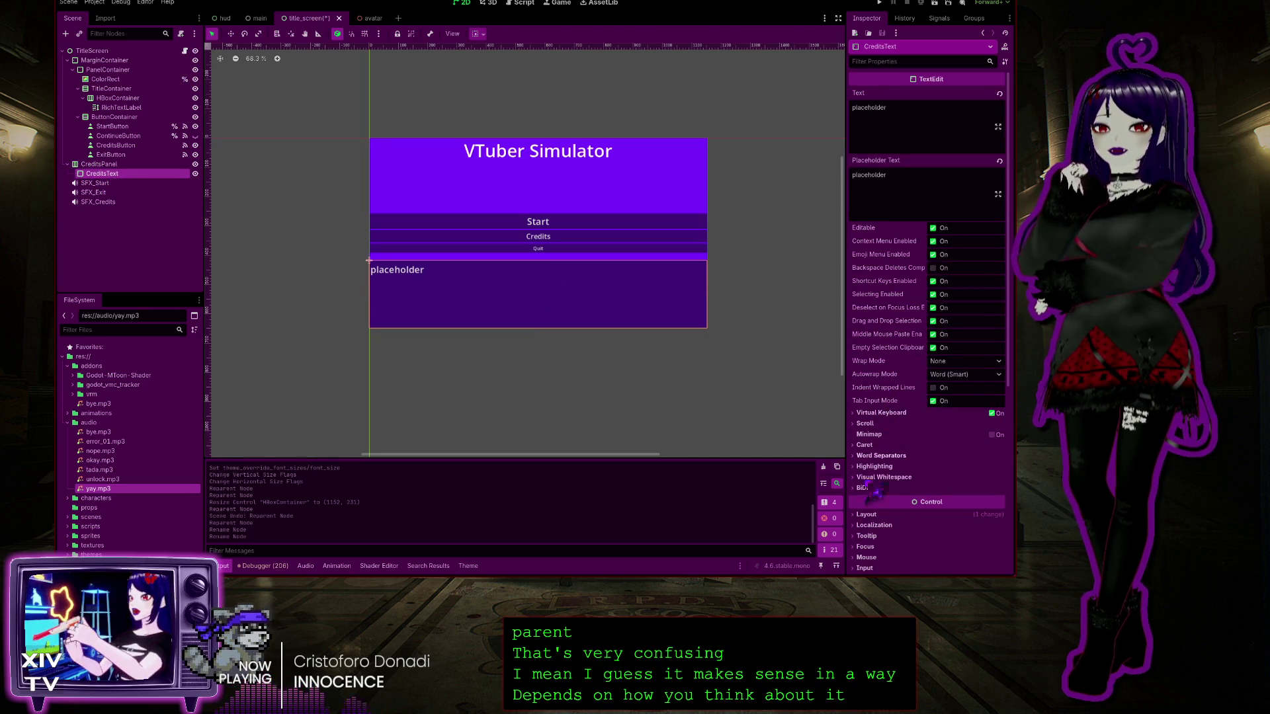
Set CreditsText's Font Size override to 20 px, after trying 24 and 18
{"action": "scroll", "coordinate": [876, 490], "scroll_direction": "down", "scroll_amount": 5}
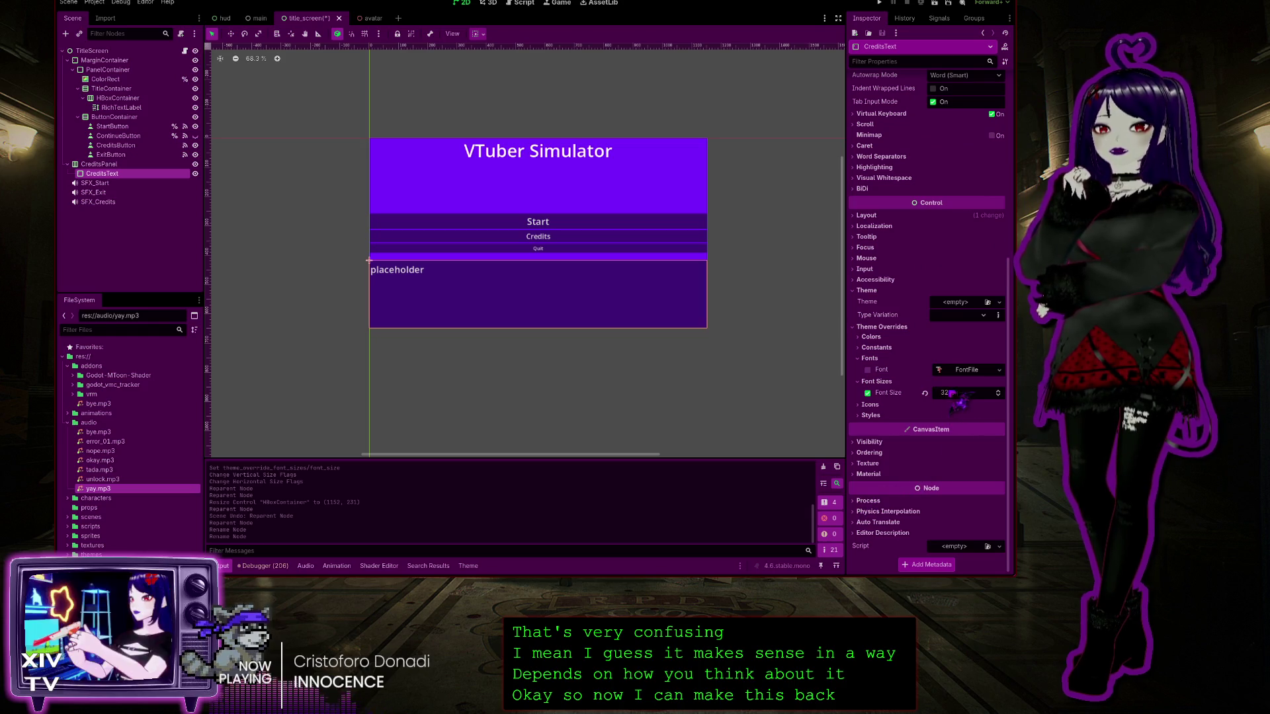
{"action": "left_click", "coordinate": [924, 393]}
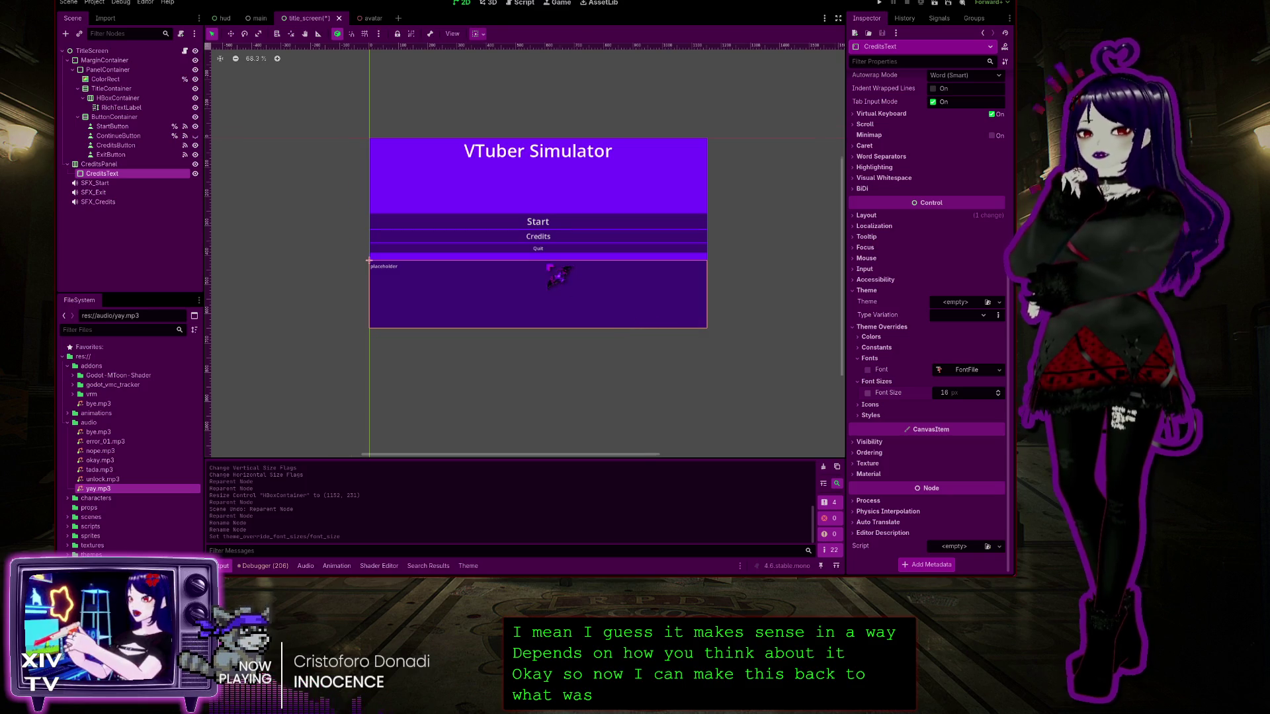
{"action": "scroll", "coordinate": [548, 264], "scroll_direction": "up", "scroll_amount": 1}
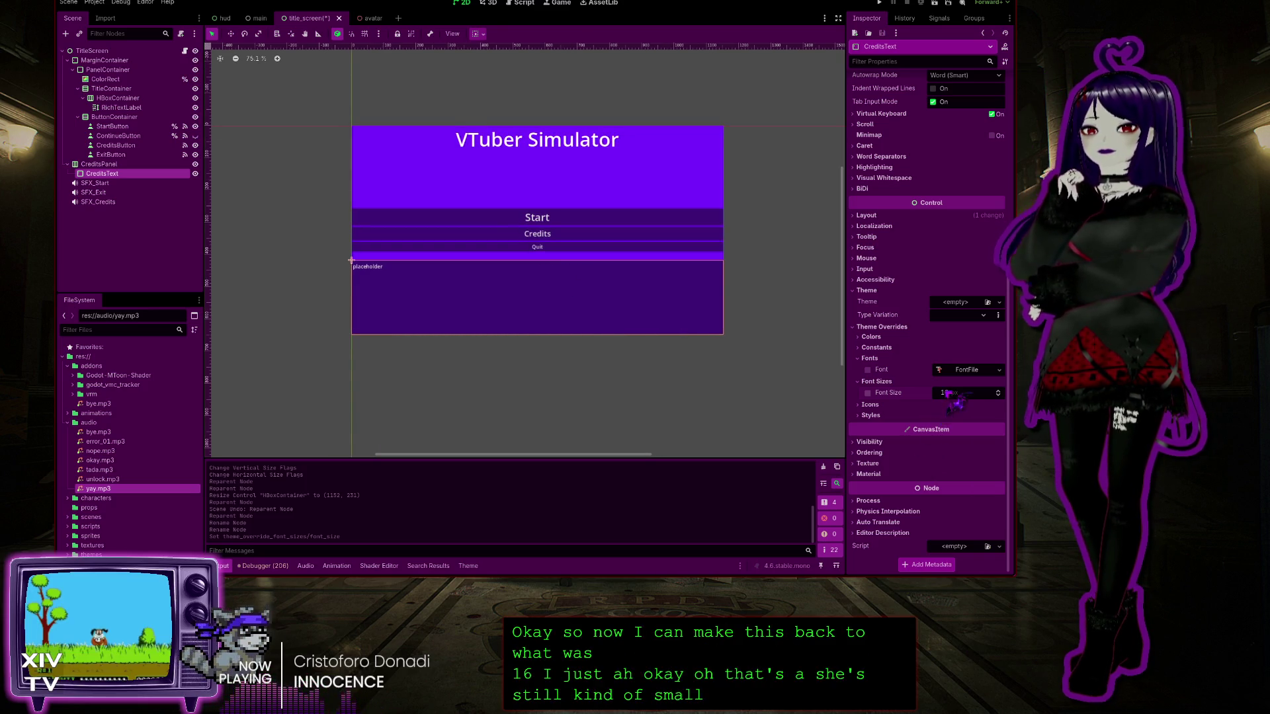
{"action": "type", "text": "24"}
{"action": "key", "text": "Return"}
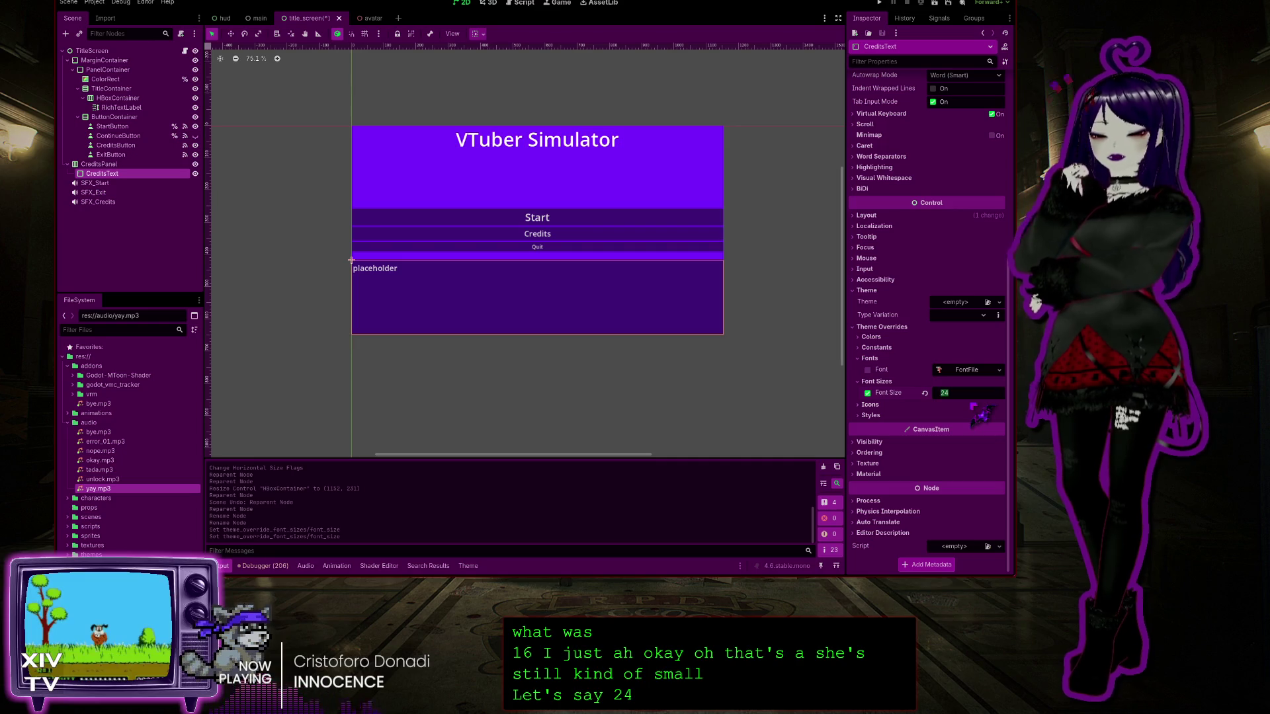
{"action": "type", "text": "18"}
{"action": "key", "text": "Return"}
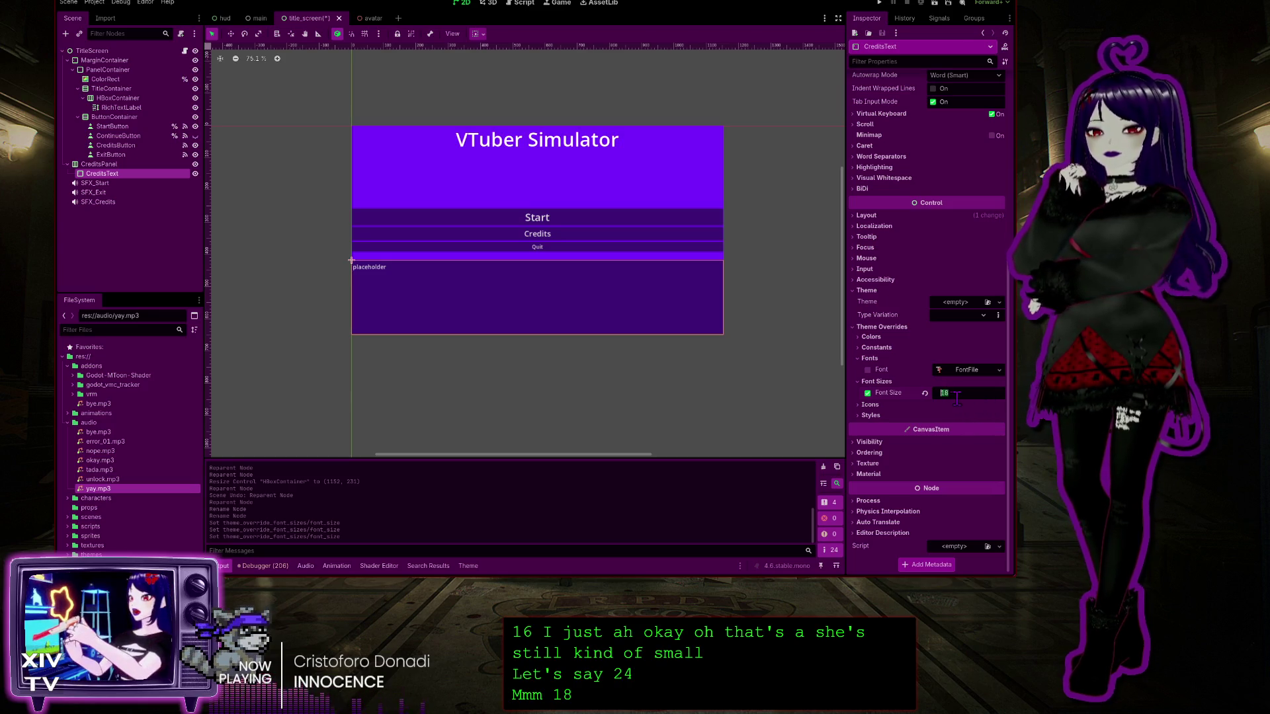
{"action": "type", "text": "20"}
{"action": "key", "text": "Return"}
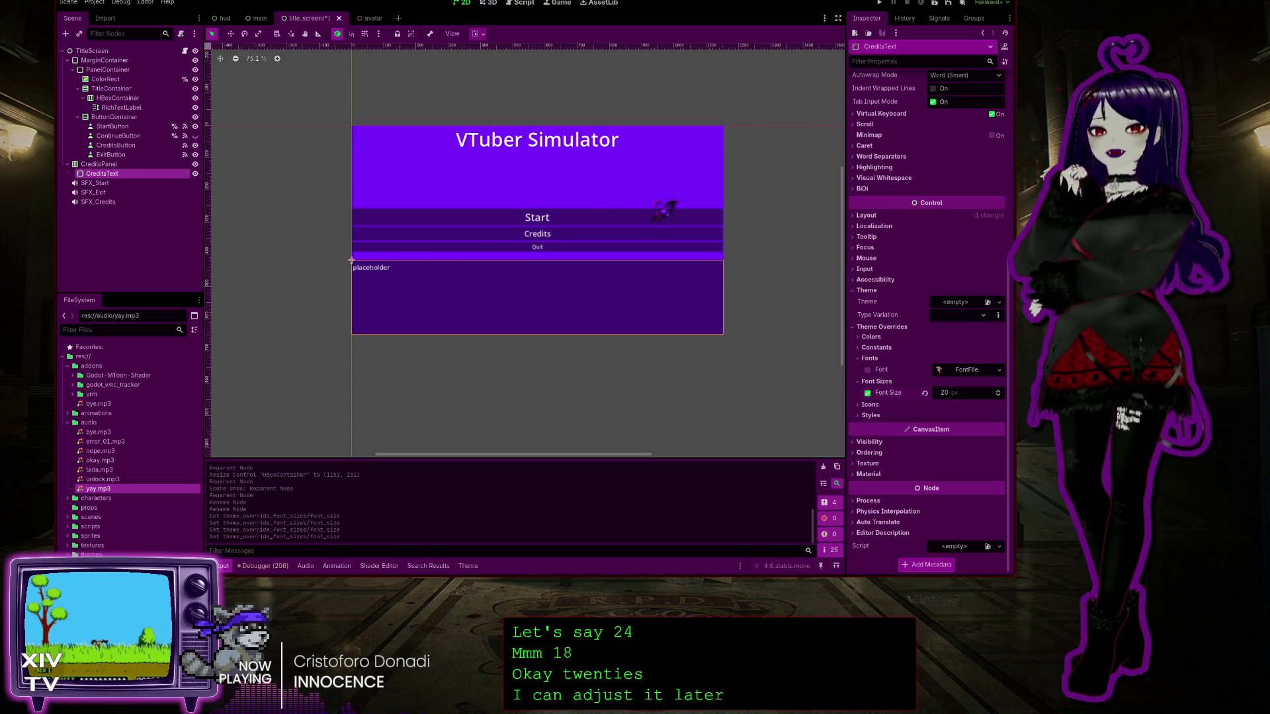
{"action": "scroll", "coordinate": [933, 205], "scroll_direction": "up", "scroll_amount": 5}
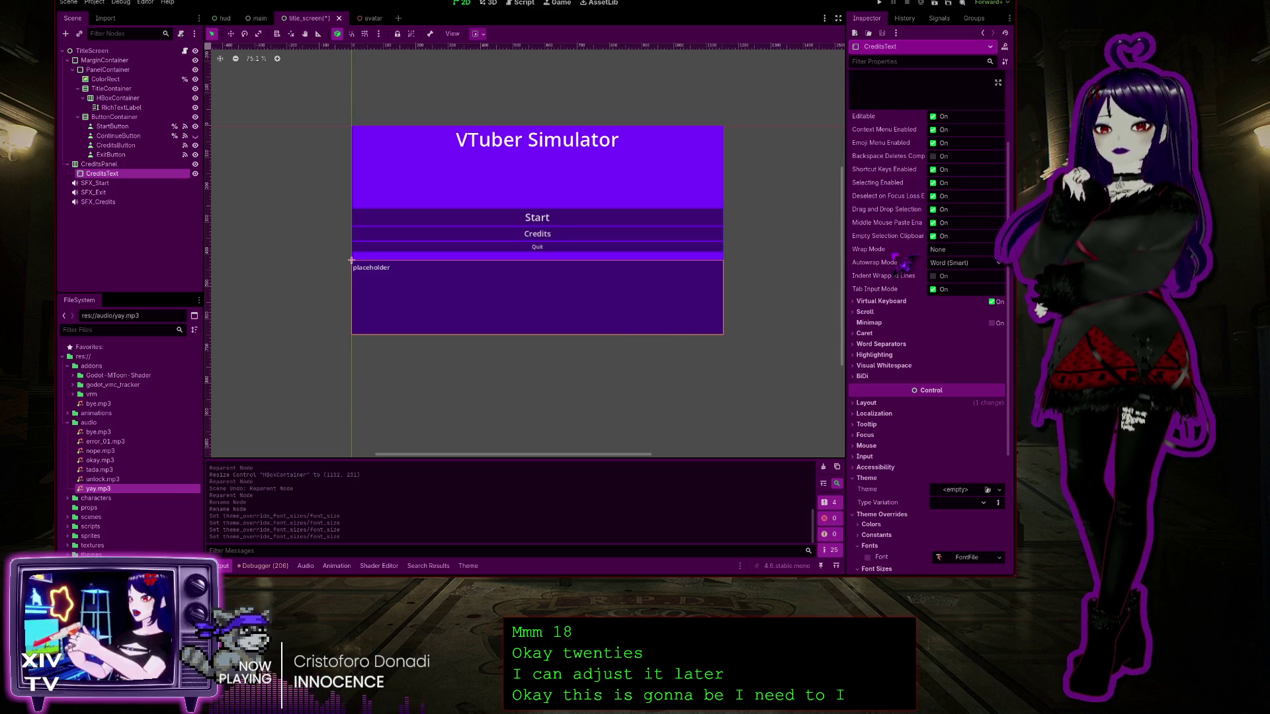
{"action": "scroll", "coordinate": [903, 264], "scroll_direction": "down", "scroll_amount": 3}
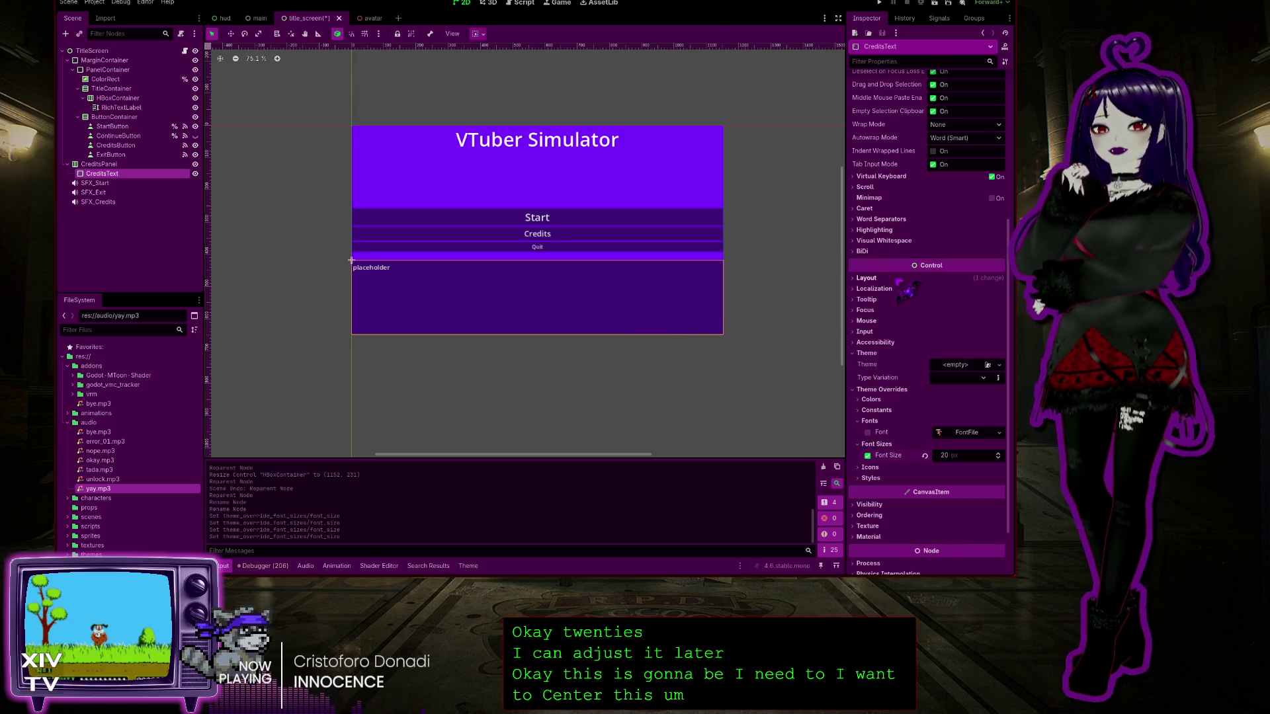
{"action": "scroll", "coordinate": [907, 289], "scroll_direction": "down", "scroll_amount": 1}
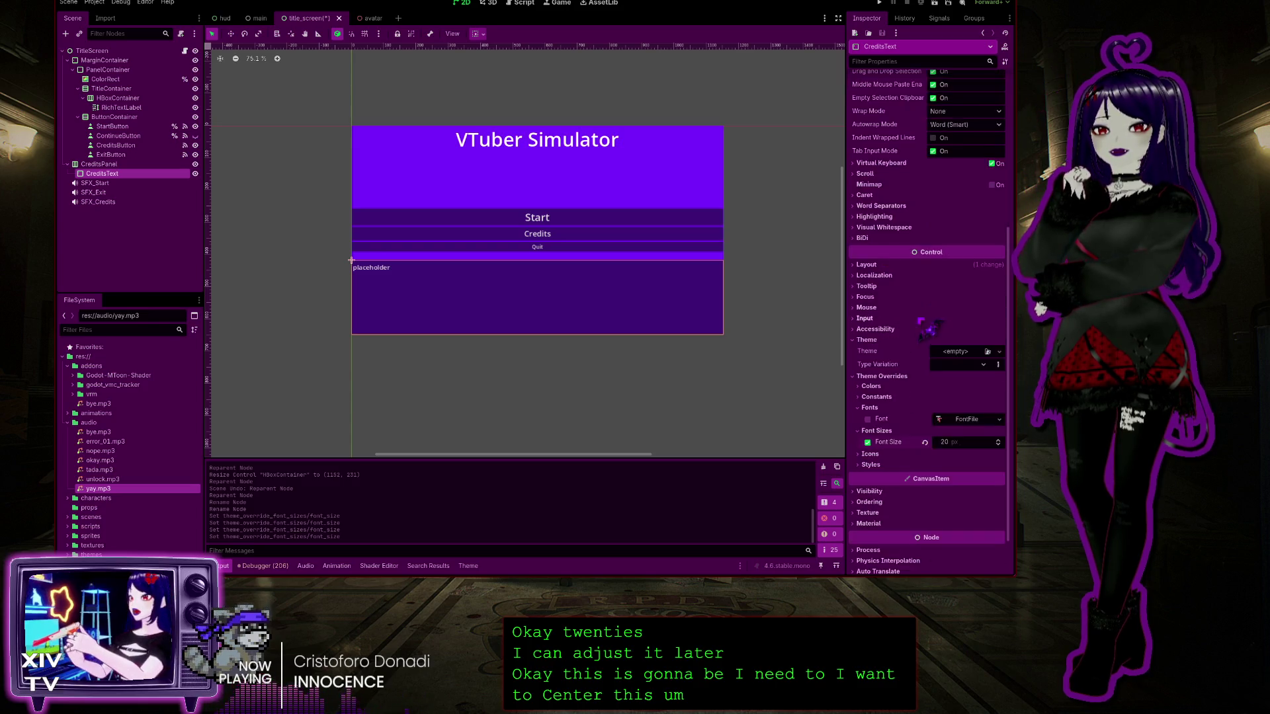
{"action": "scroll", "coordinate": [929, 327], "scroll_direction": "down", "scroll_amount": 2}
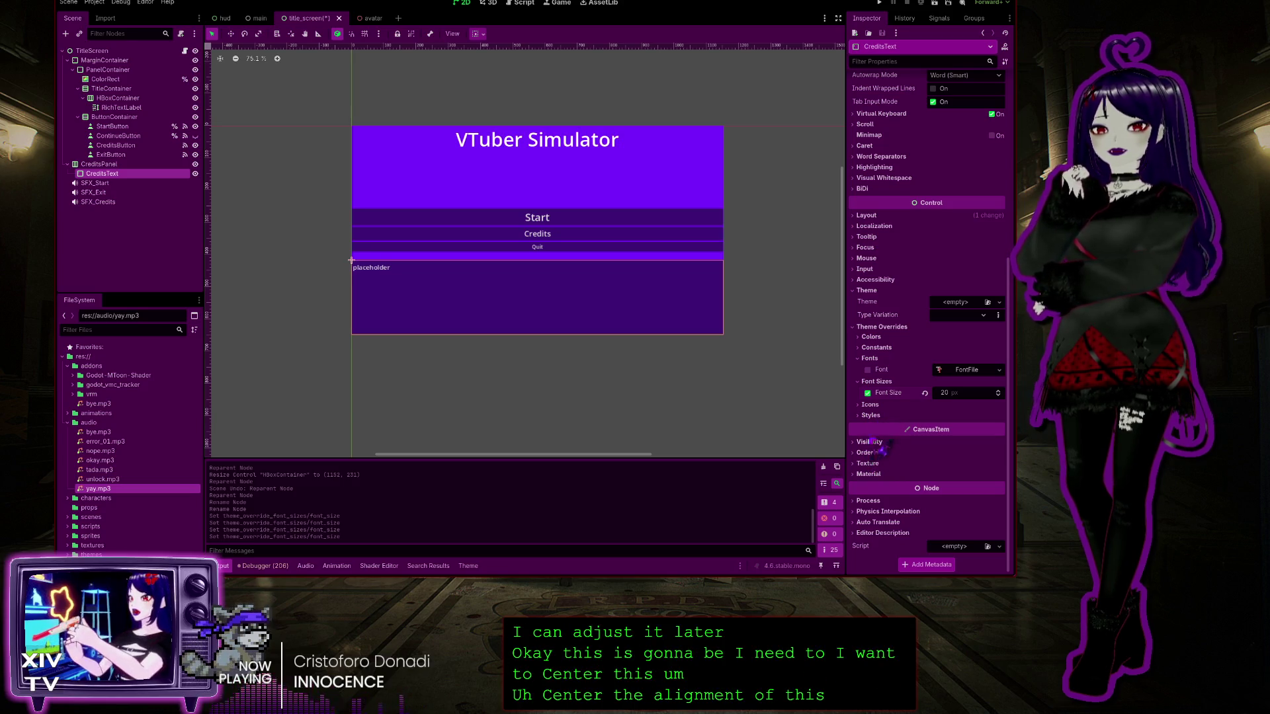
{"action": "left_click", "coordinate": [867, 416]}
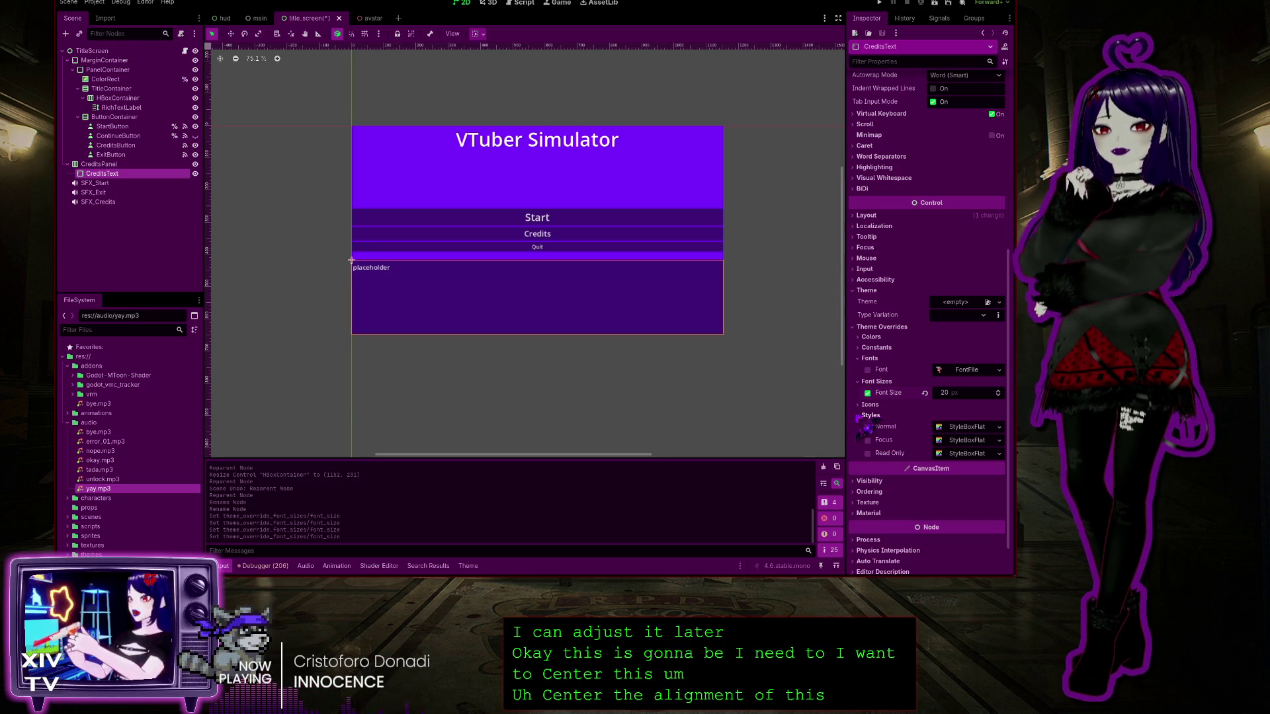
{"action": "left_click", "coordinate": [868, 416]}
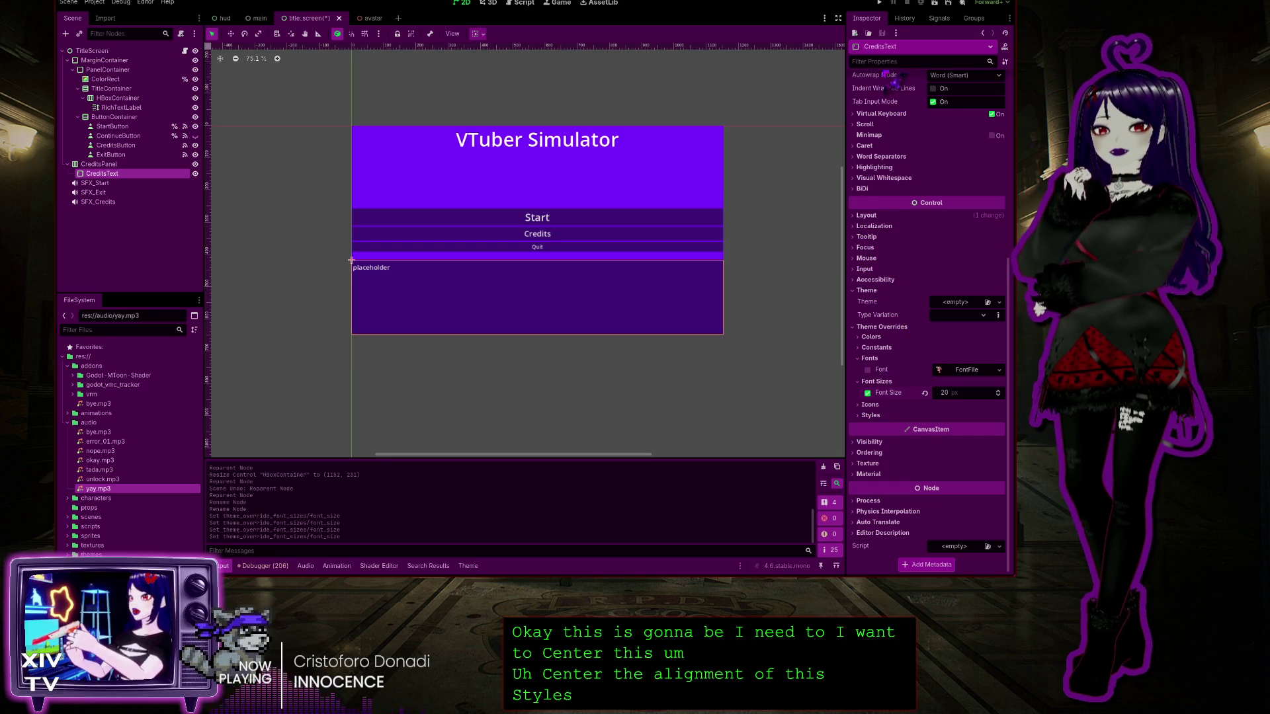
{"action": "left_click", "coordinate": [877, 61]}
{"action": "type", "text": "align"}
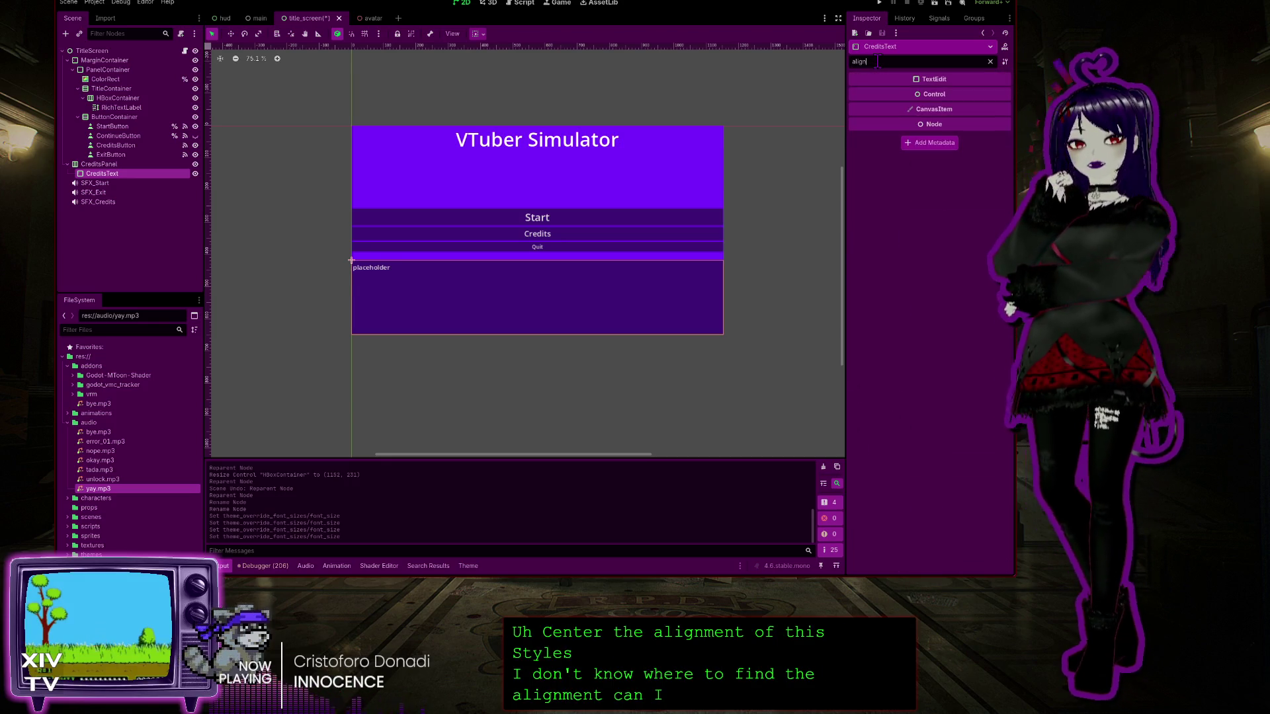
{"action": "key", "text": "BackSpace"}
{"action": "key", "text": "BackSpace"}
{"action": "key", "text": "BackSpace"}
{"action": "type", "text": "ce"}
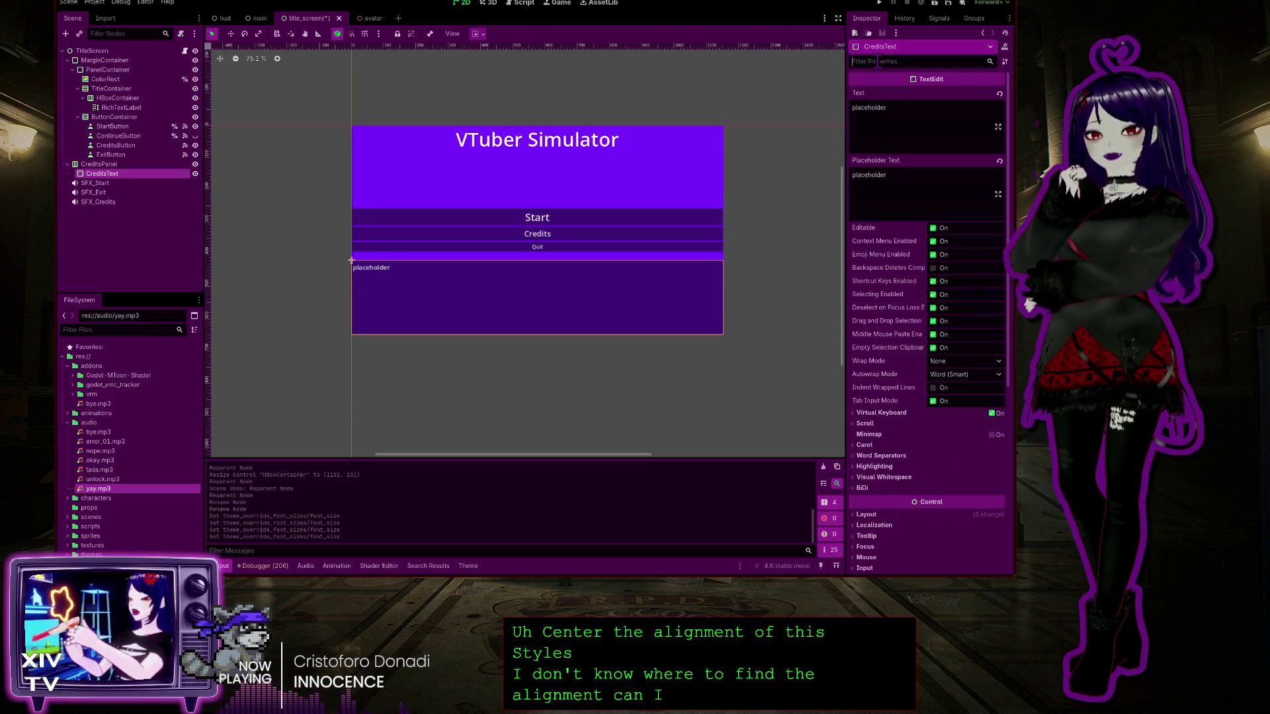
{"action": "type", "text": "nter"}
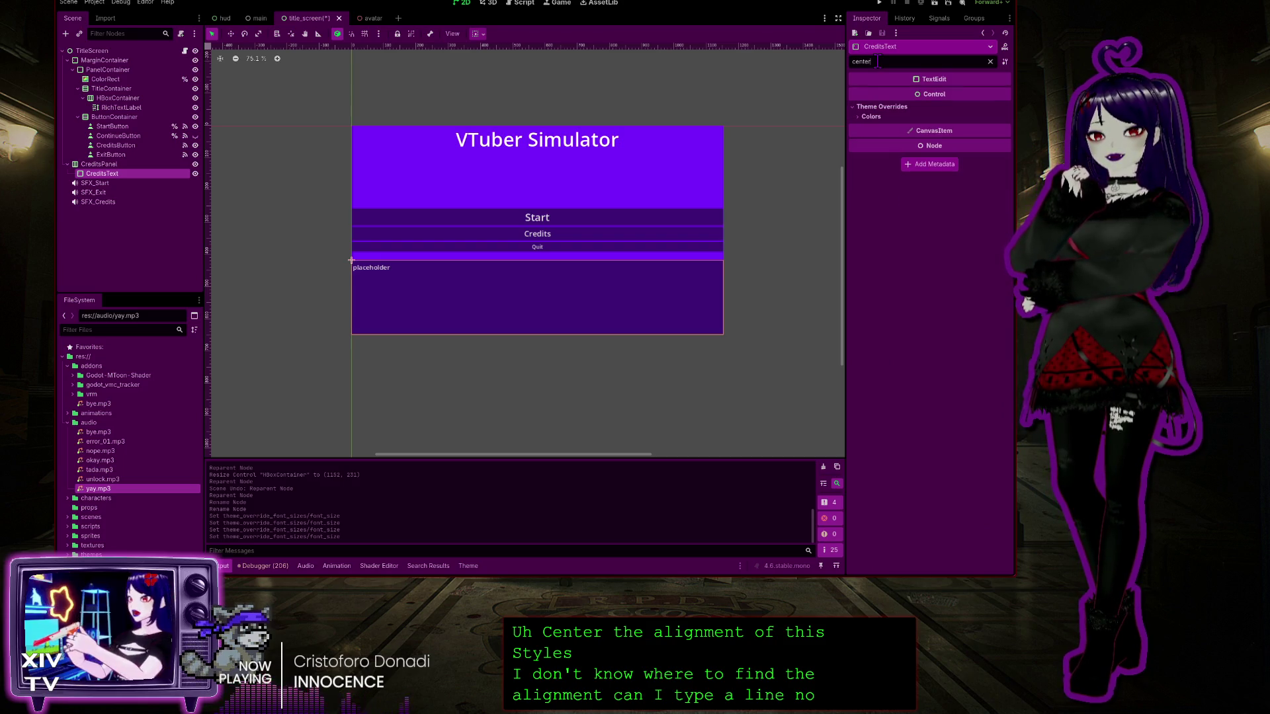
{"action": "left_click", "coordinate": [870, 118]}
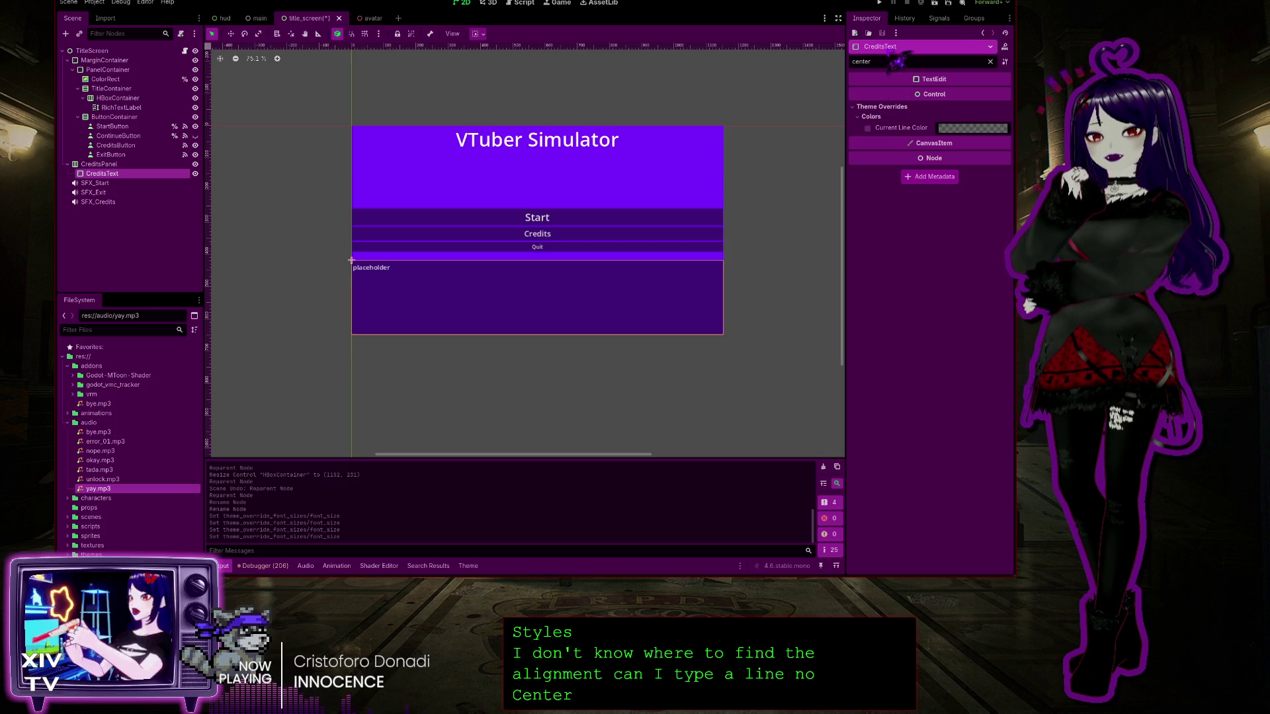
{"action": "left_click", "coordinate": [991, 61]}
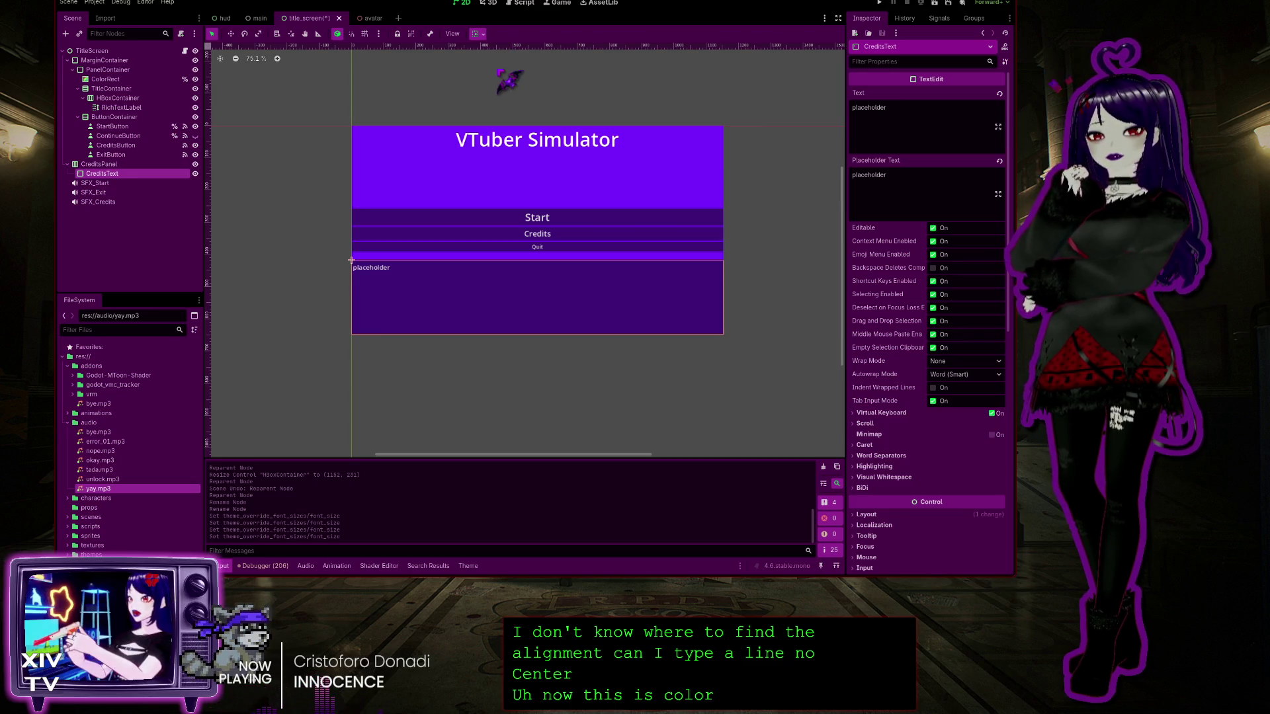
{"action": "left_click_drag", "start_coordinate": [351, 261], "coordinate": [537, 261]}
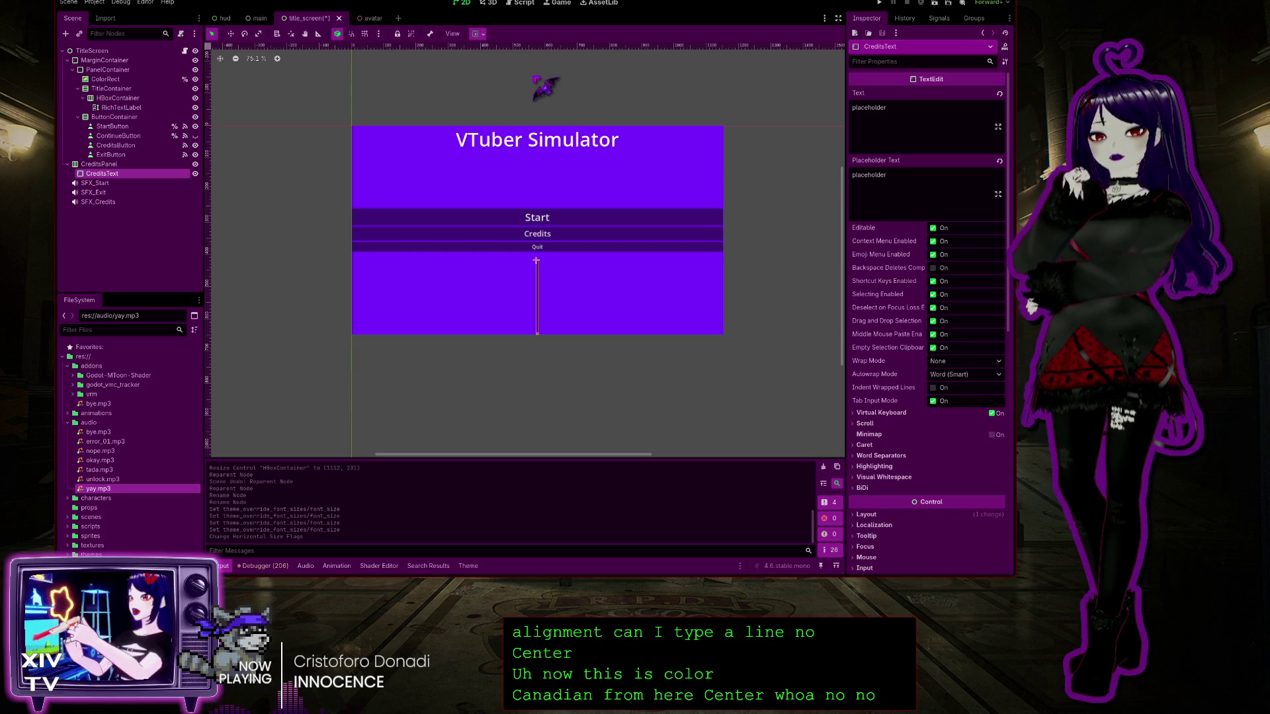
{"action": "left_click_drag", "start_coordinate": [537, 260], "coordinate": [351, 260]}
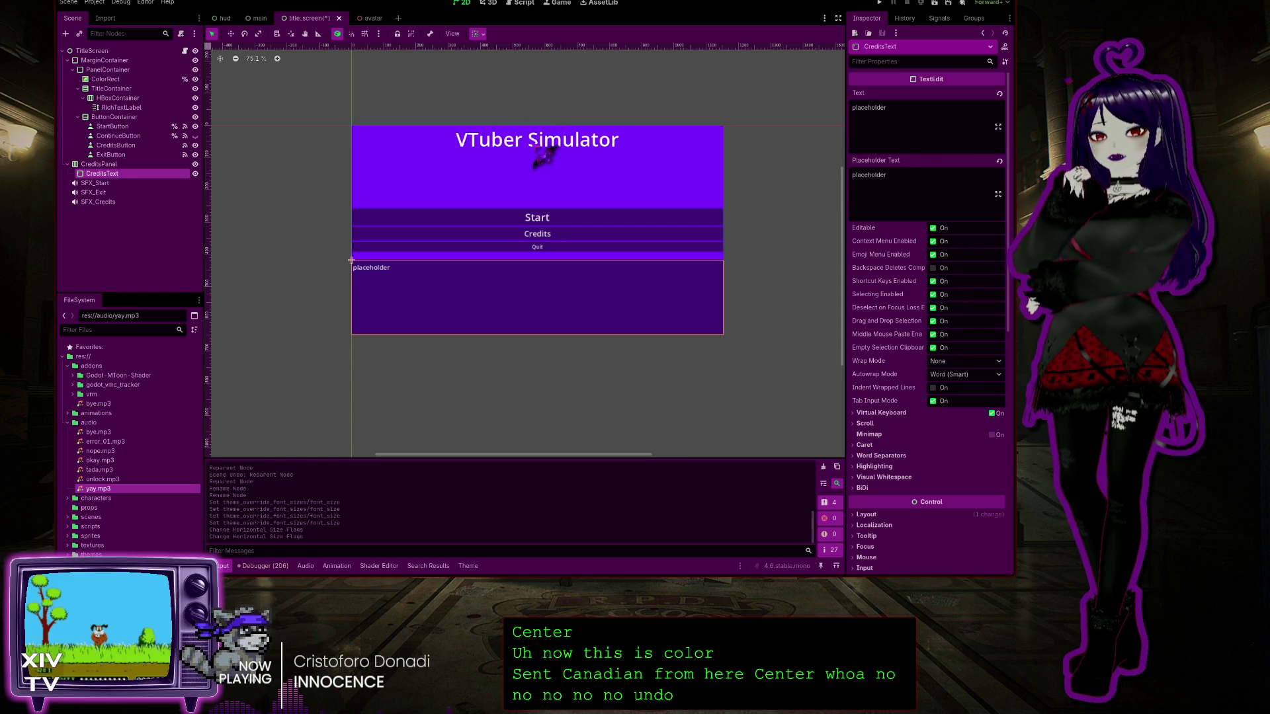
Adjust CreditsText's vertical sizing, undo once, search the Inspector for 'center', then select CreditsPanel
{"action": "left_click_drag", "start_coordinate": [351, 260], "coordinate": [351, 332]}
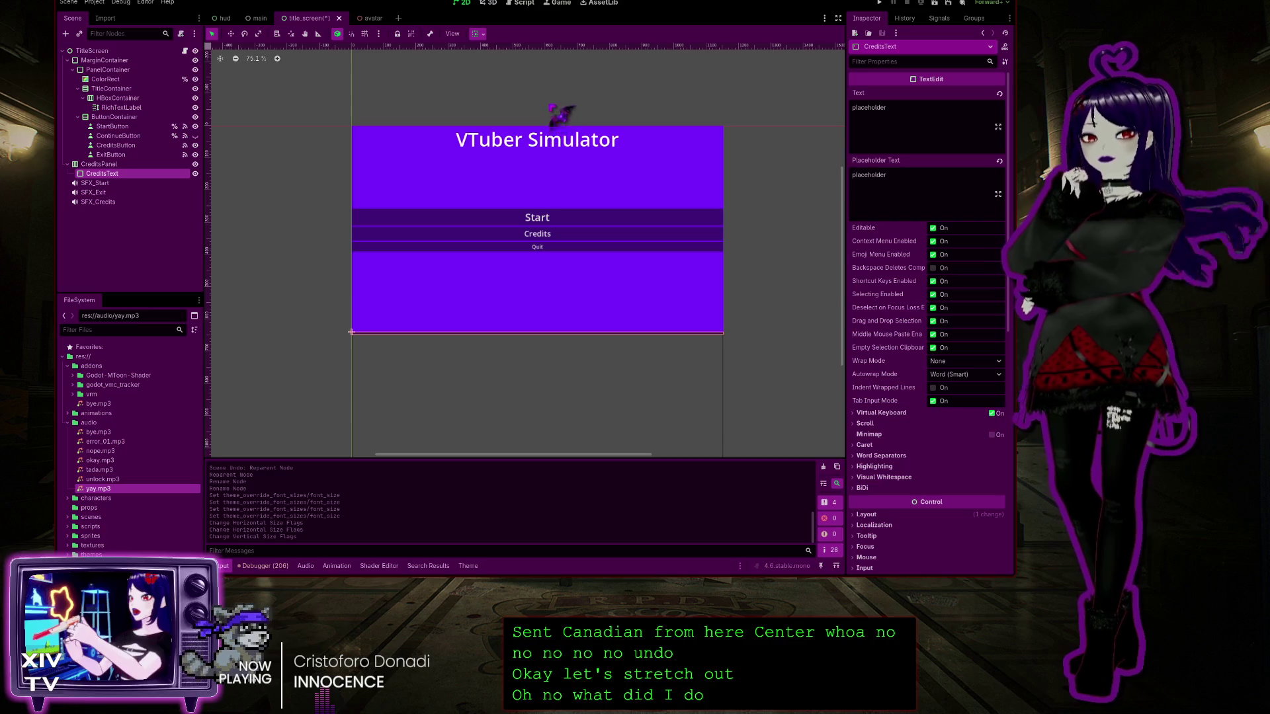
{"action": "key", "text": "ctrl+z"}
{"action": "key", "text": "ctrl+z"}
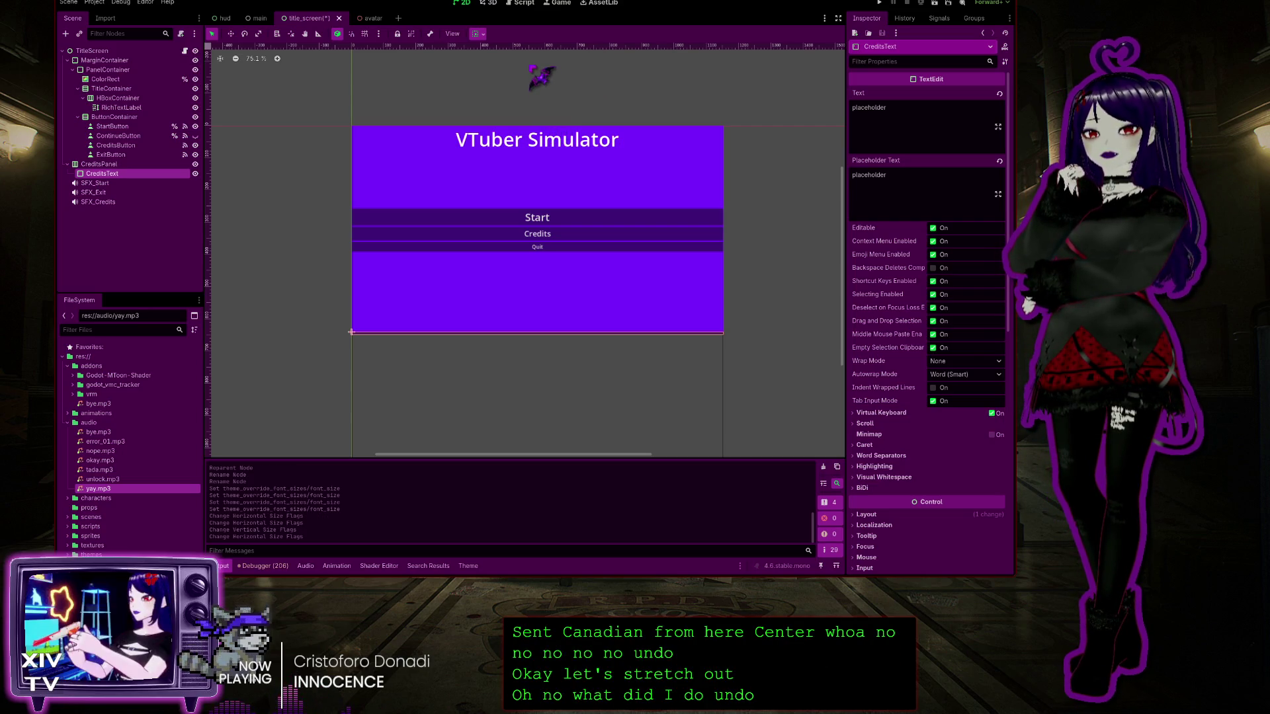
{"action": "type", "text": "center"}
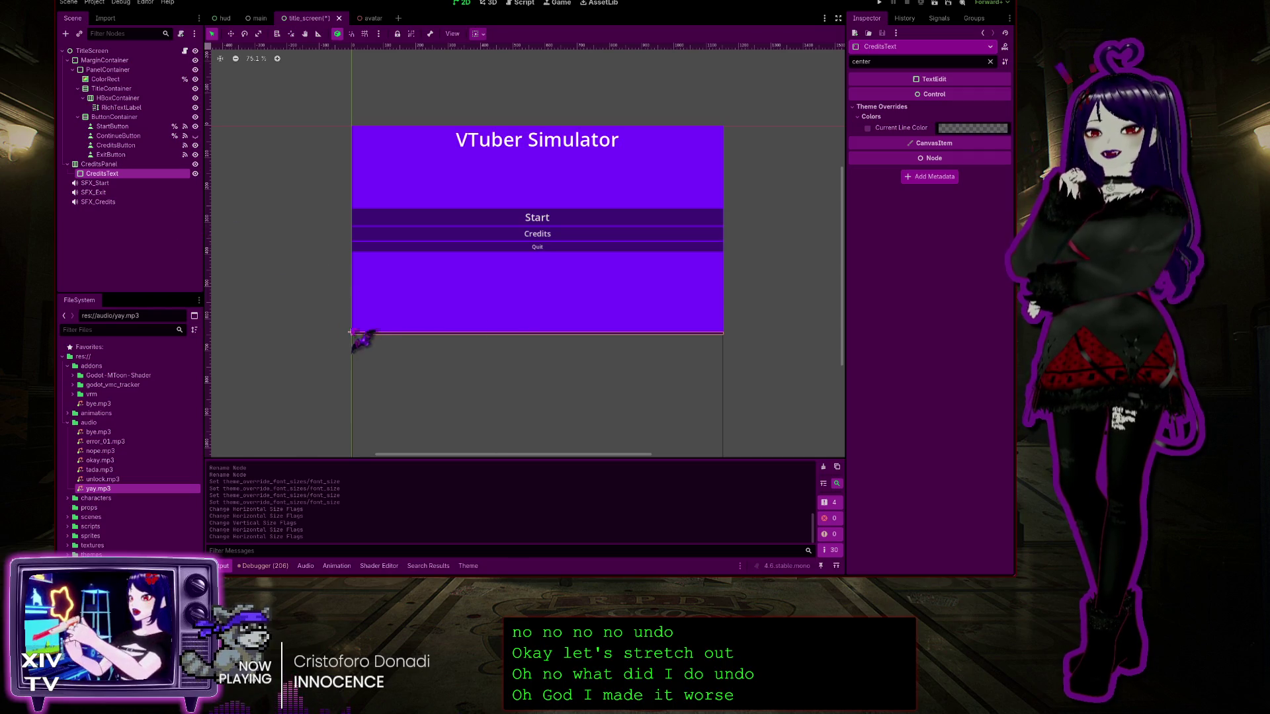
{"action": "scroll", "coordinate": [478, 344], "scroll_direction": "up", "scroll_amount": 1}
{"action": "scroll", "coordinate": [476, 314], "scroll_direction": "up", "scroll_amount": 6}
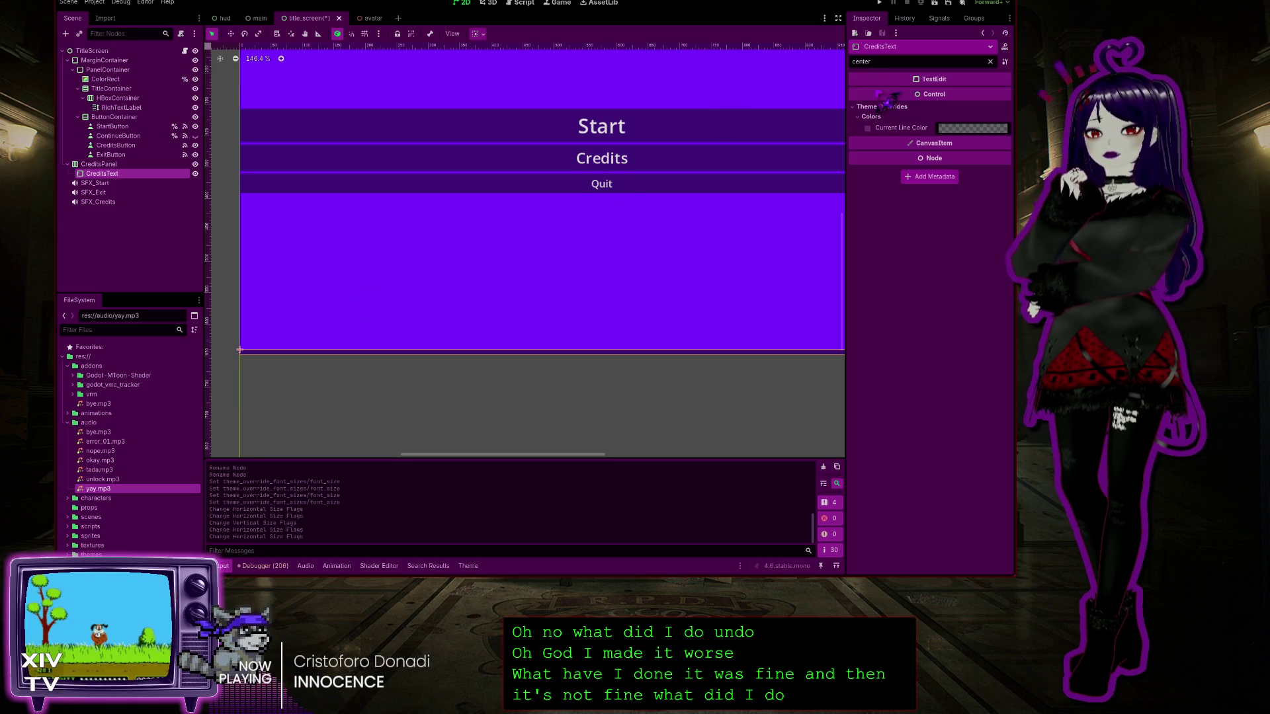
{"action": "left_click", "coordinate": [991, 62]}
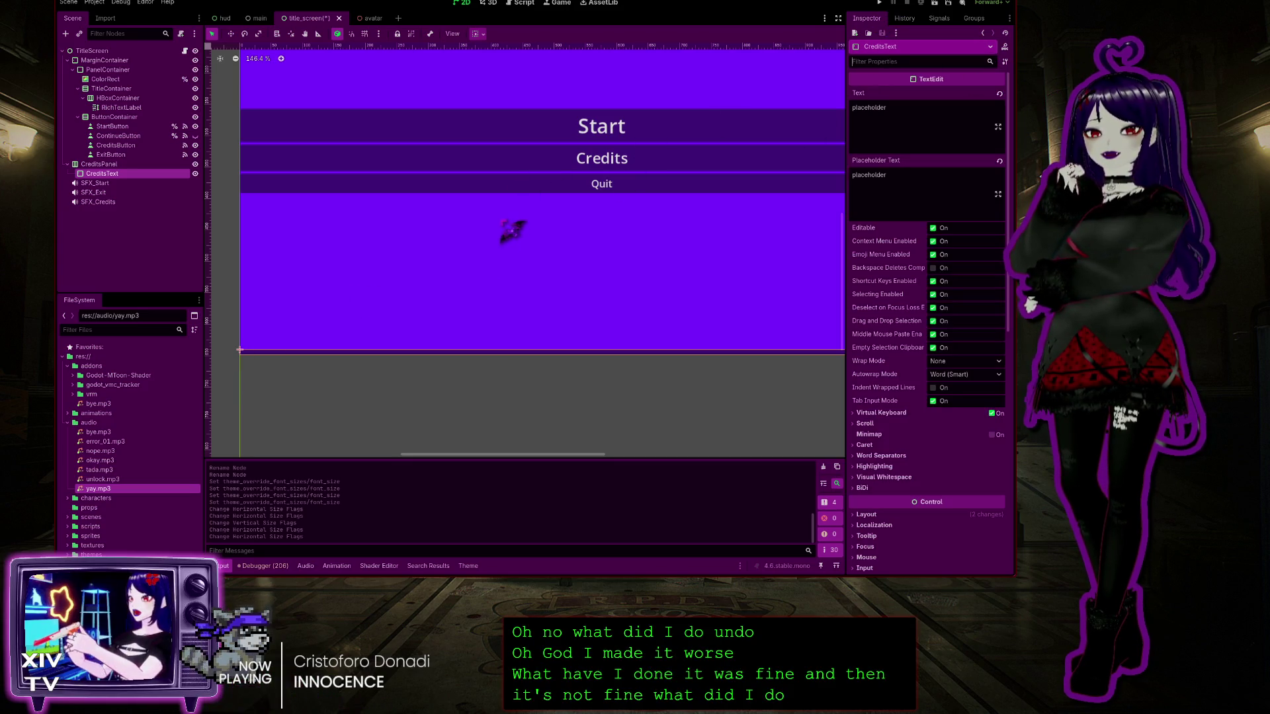
{"action": "scroll", "coordinate": [492, 199], "scroll_direction": "down", "scroll_amount": 4}
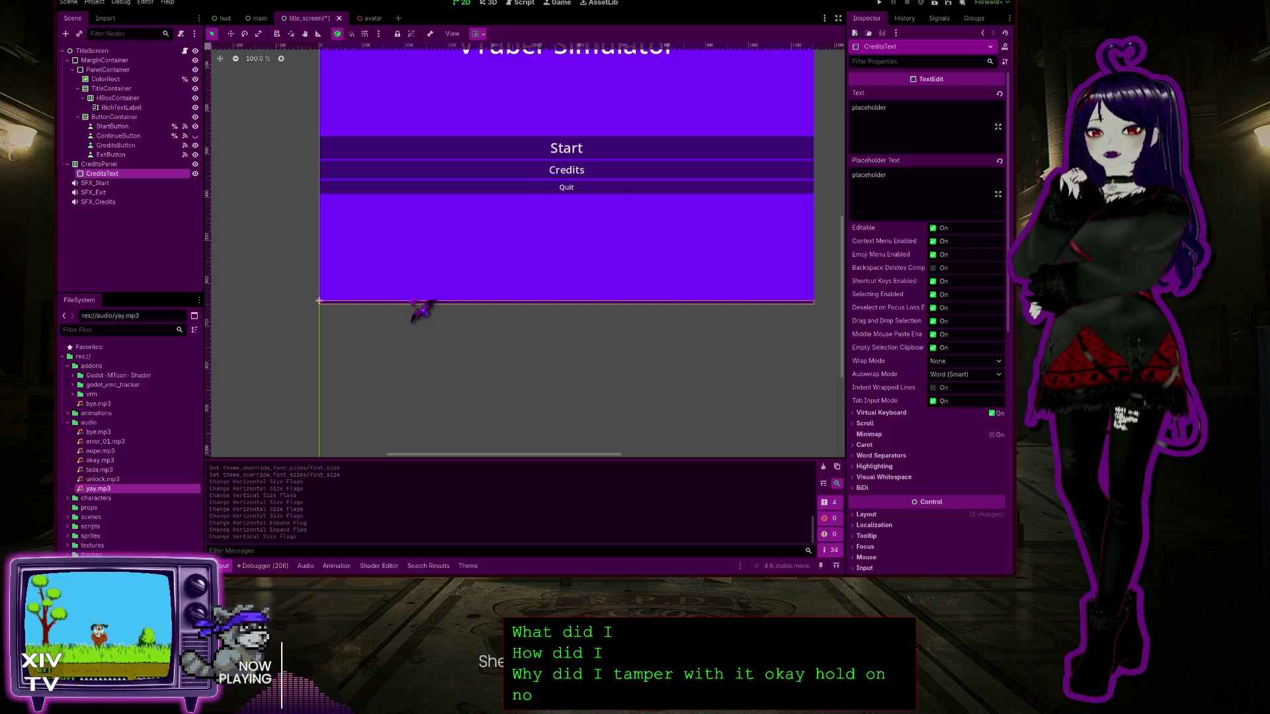
{"action": "scroll", "coordinate": [327, 311], "scroll_direction": "up", "scroll_amount": 3}
{"action": "scroll", "coordinate": [331, 304], "scroll_direction": "up", "scroll_amount": 2}
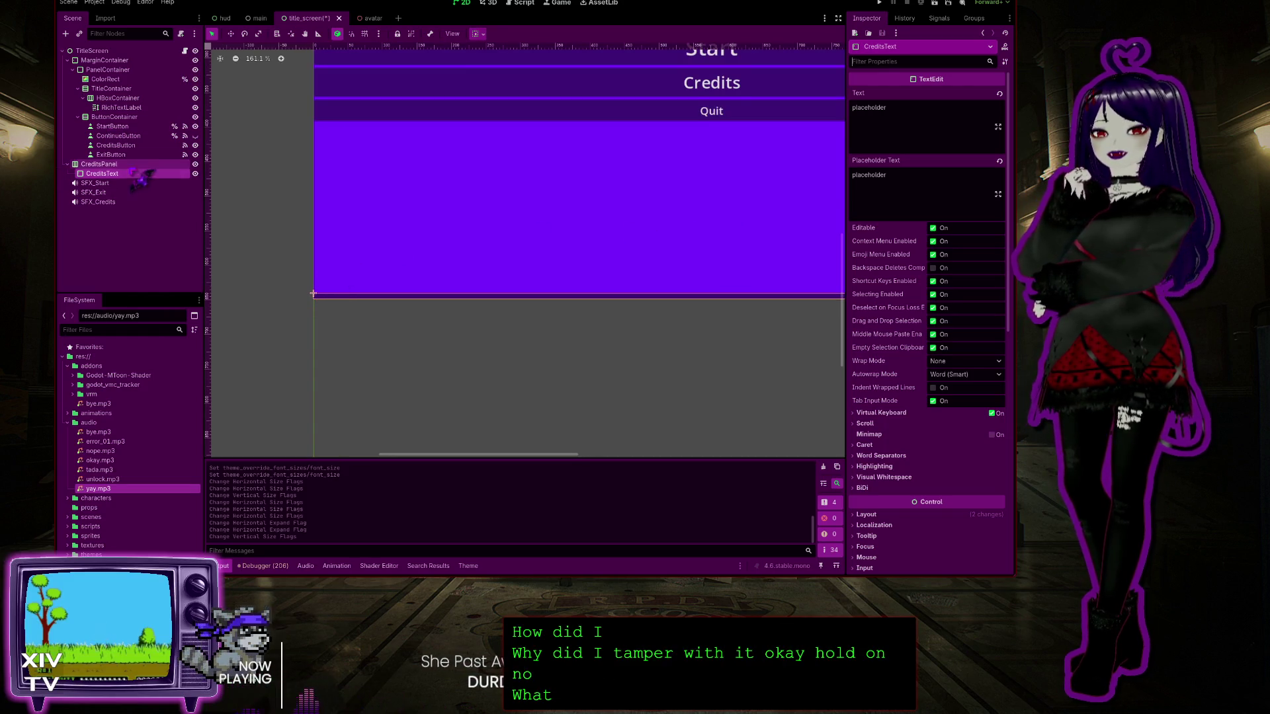
{"action": "left_click", "coordinate": [99, 164]}
{"action": "scroll", "coordinate": [463, 209], "scroll_direction": "down", "scroll_amount": 9}
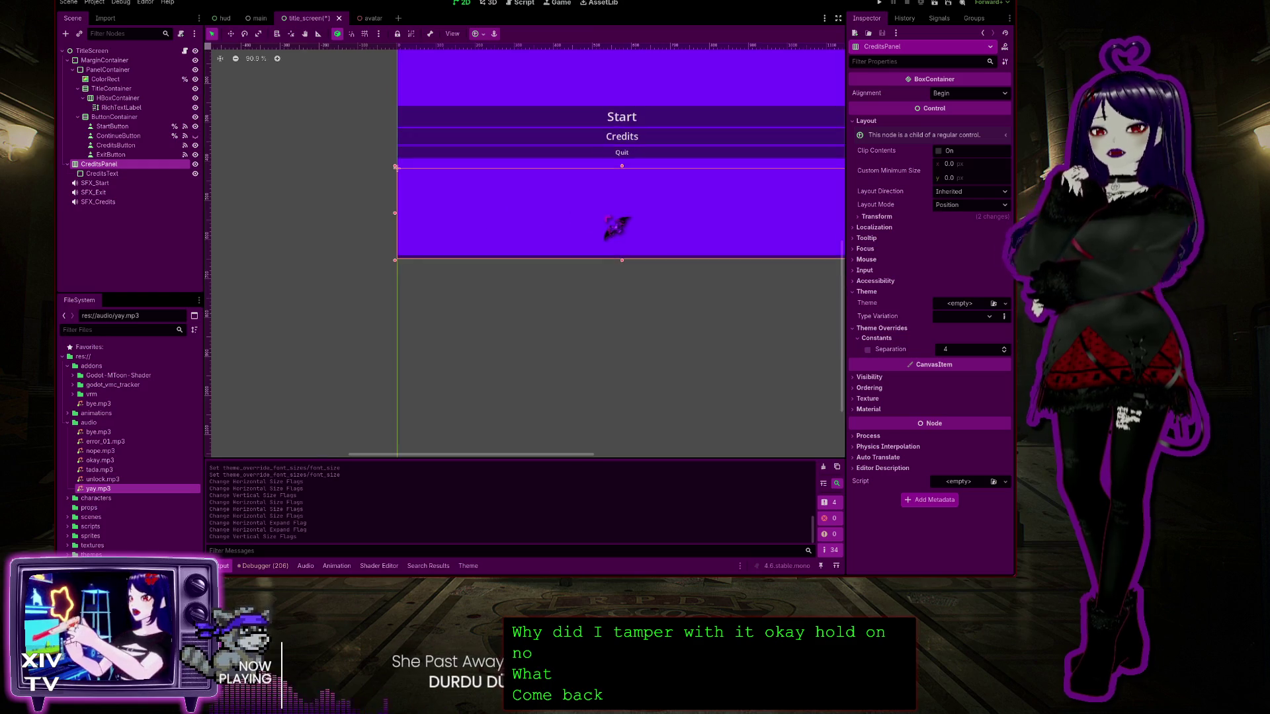
Set CreditsPanel to Anchors layout with the Bottom Wide preset and drag its top edge upward
{"action": "left_click", "coordinate": [495, 33]}
{"action": "left_click", "coordinate": [539, 122]}
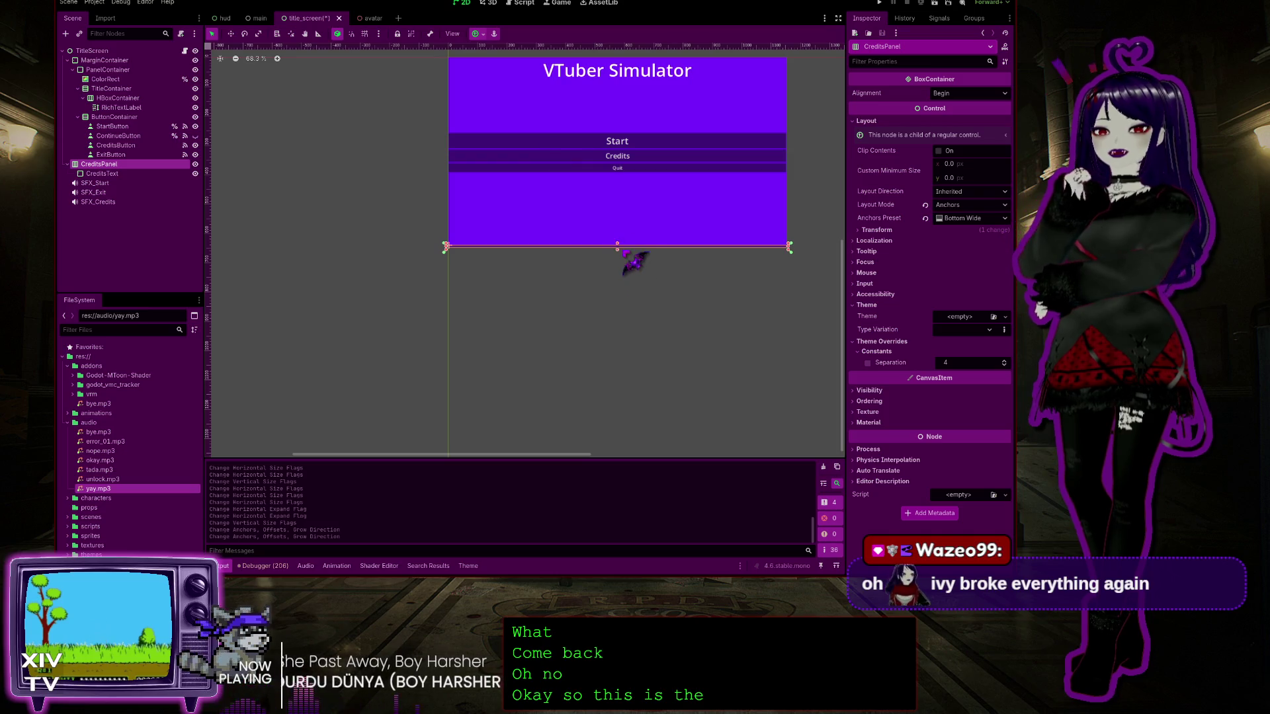
{"action": "left_click_drag", "start_coordinate": [617, 246], "coordinate": [618, 171]}
{"action": "left_click", "coordinate": [102, 174]}
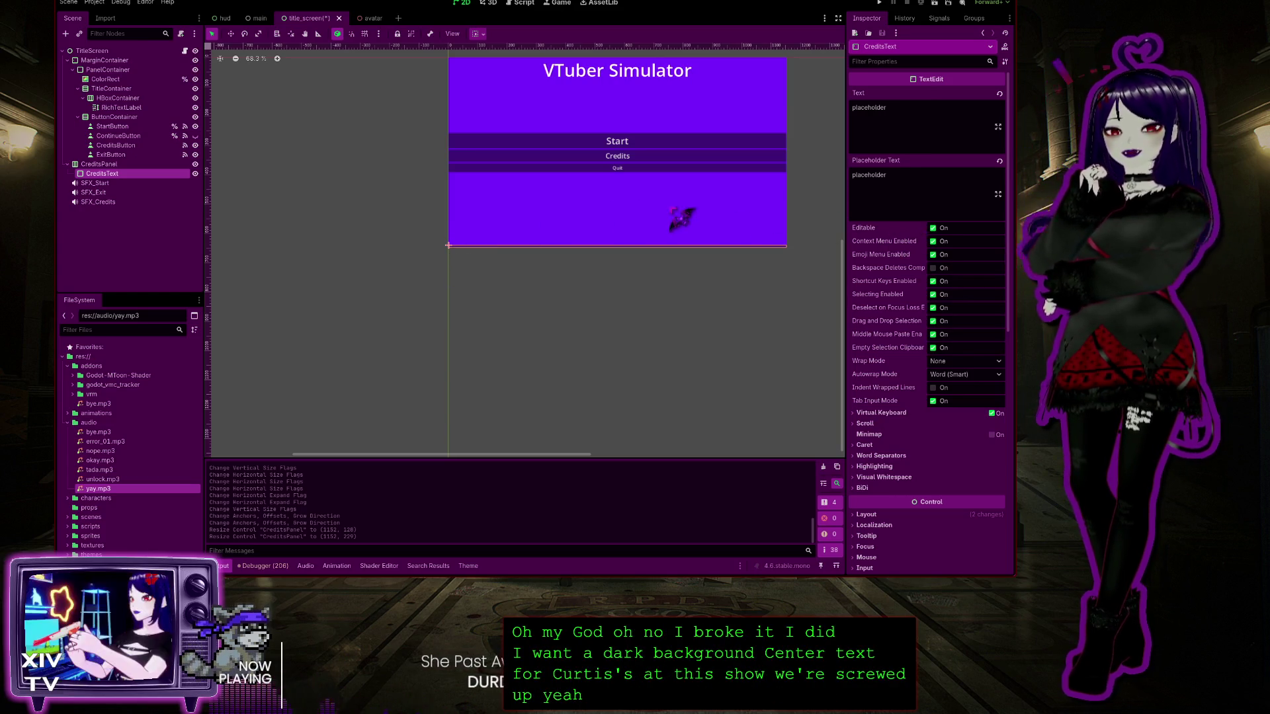
Expand and review the CreditsText scroll settings in the Inspector
{"action": "scroll", "coordinate": [903, 440], "scroll_direction": "down", "scroll_amount": 5}
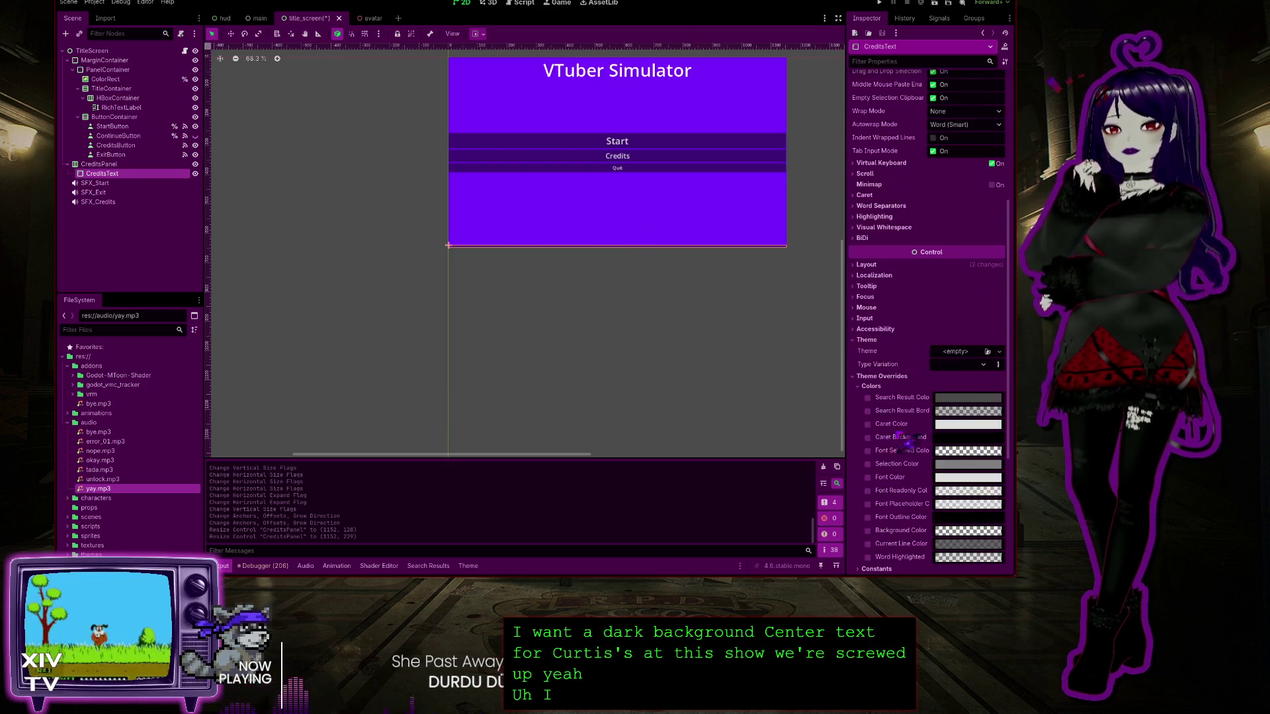
{"action": "scroll", "coordinate": [905, 414], "scroll_direction": "down", "scroll_amount": 5}
{"action": "scroll", "coordinate": [926, 501], "scroll_direction": "up", "scroll_amount": 10}
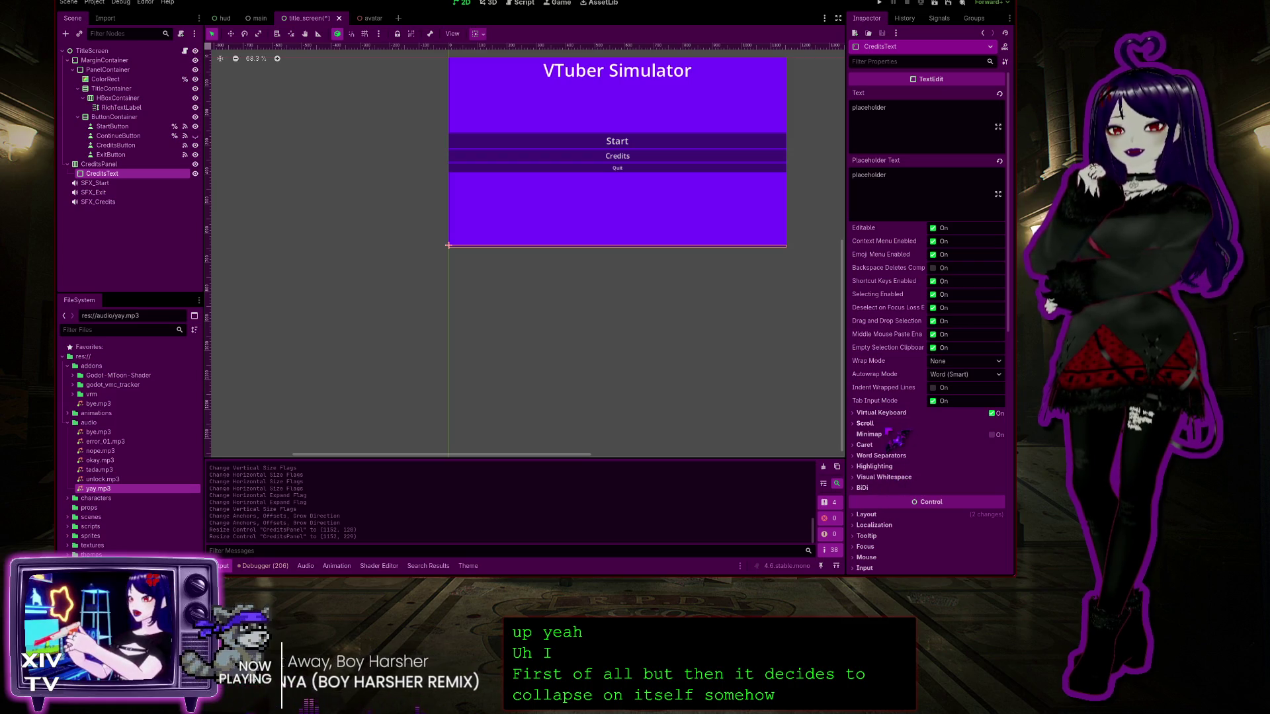
{"action": "left_click", "coordinate": [864, 423]}
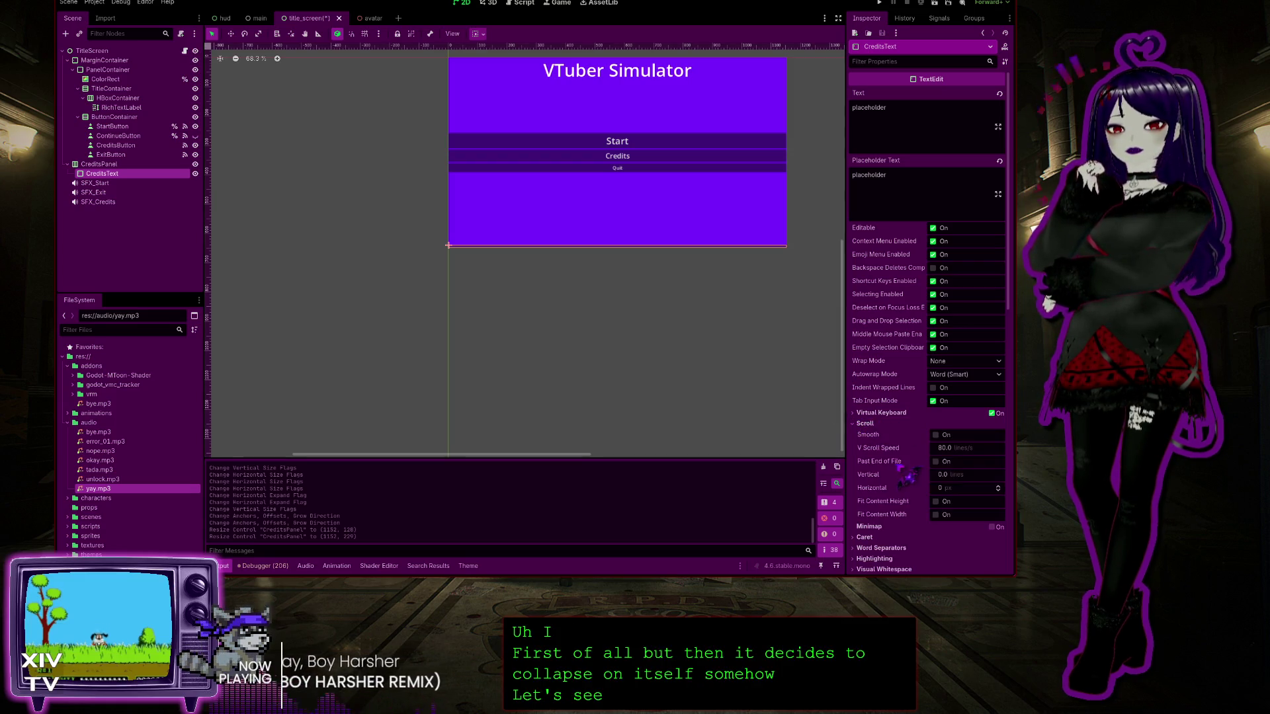
{"action": "scroll", "coordinate": [916, 467], "scroll_direction": "down", "scroll_amount": 5}
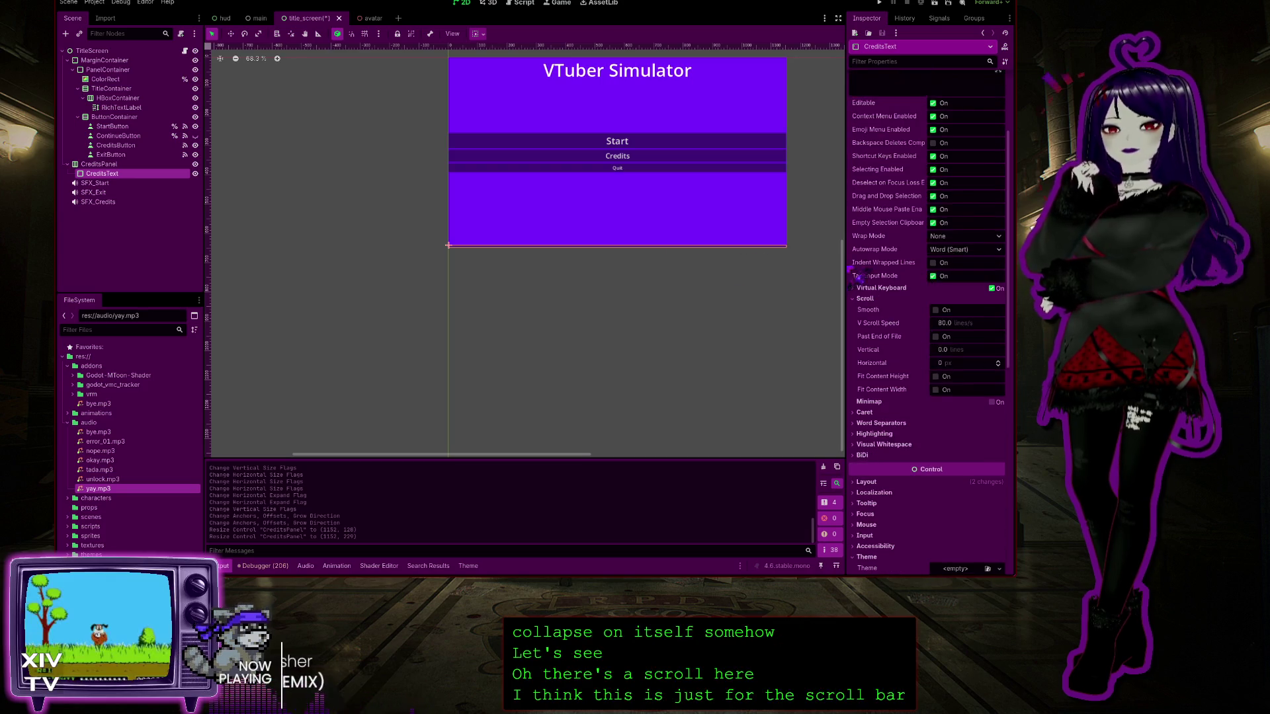
{"action": "scroll", "coordinate": [901, 146], "scroll_direction": "up", "scroll_amount": 5}
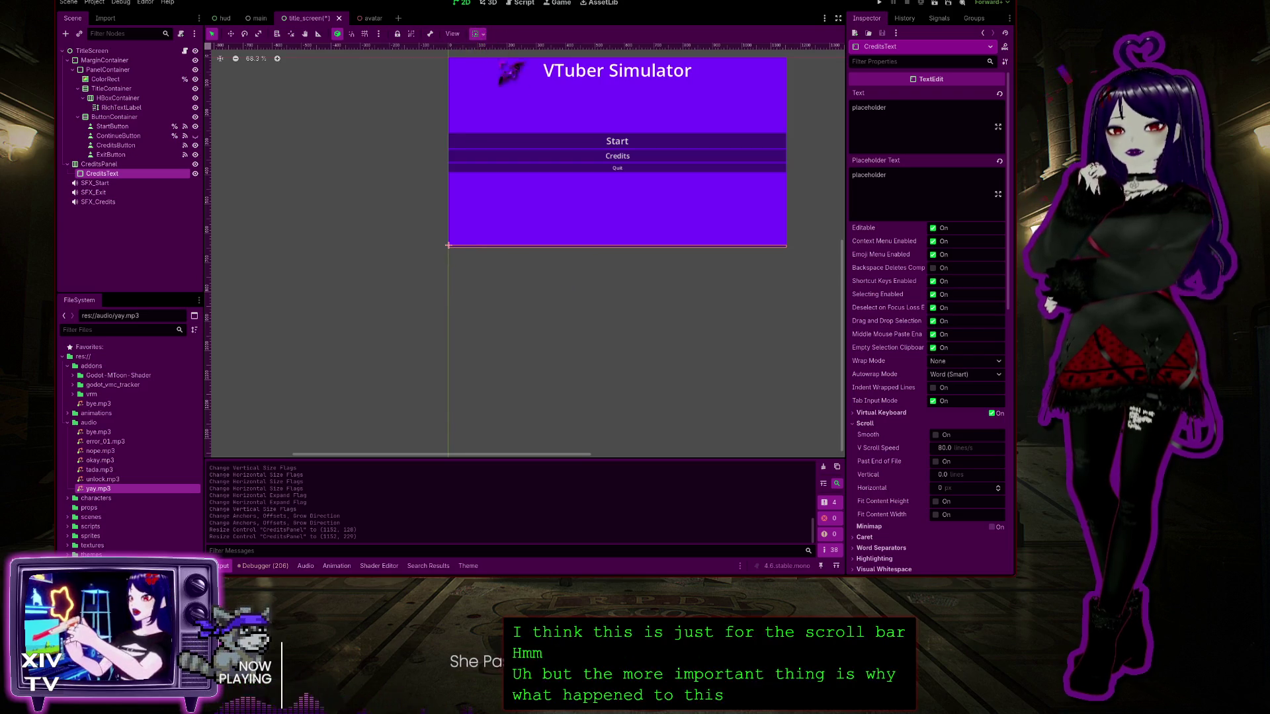
Undo the recent horizontal size-flag edits on the credits panel and select TitleScreen
{"action": "key", "text": "ctrl+z"}
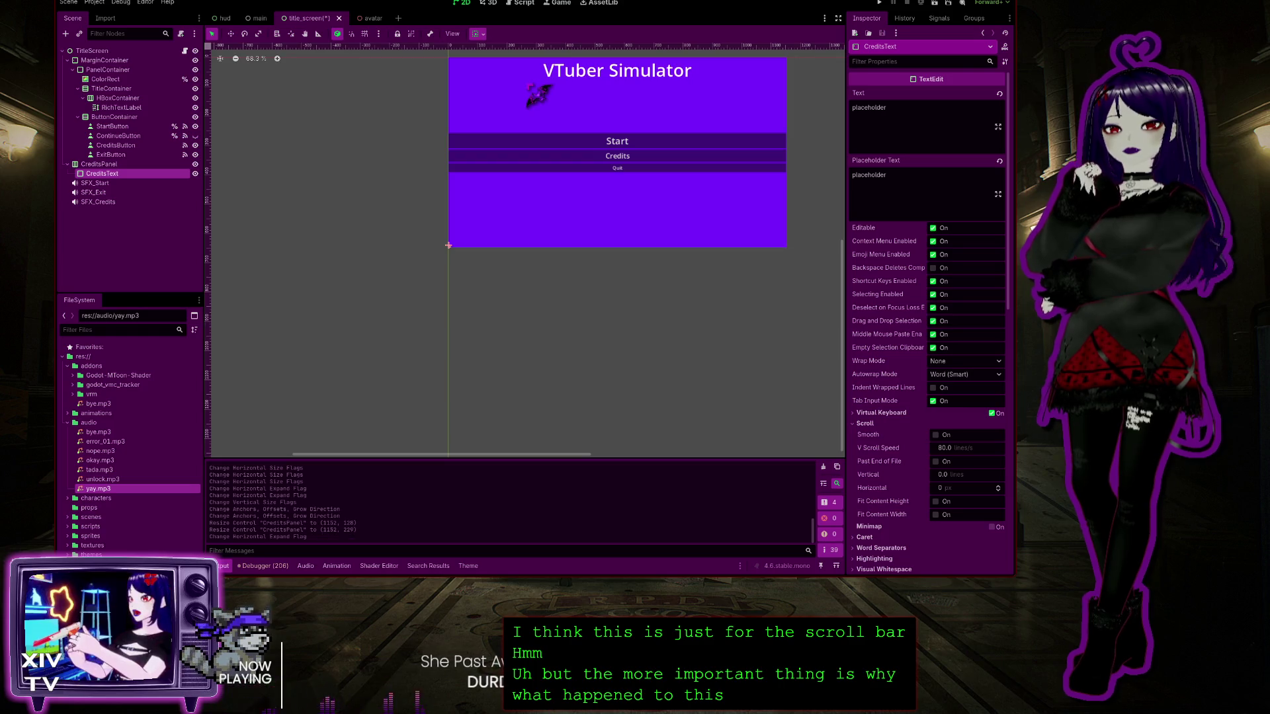
{"action": "key", "text": "ctrl+z"}
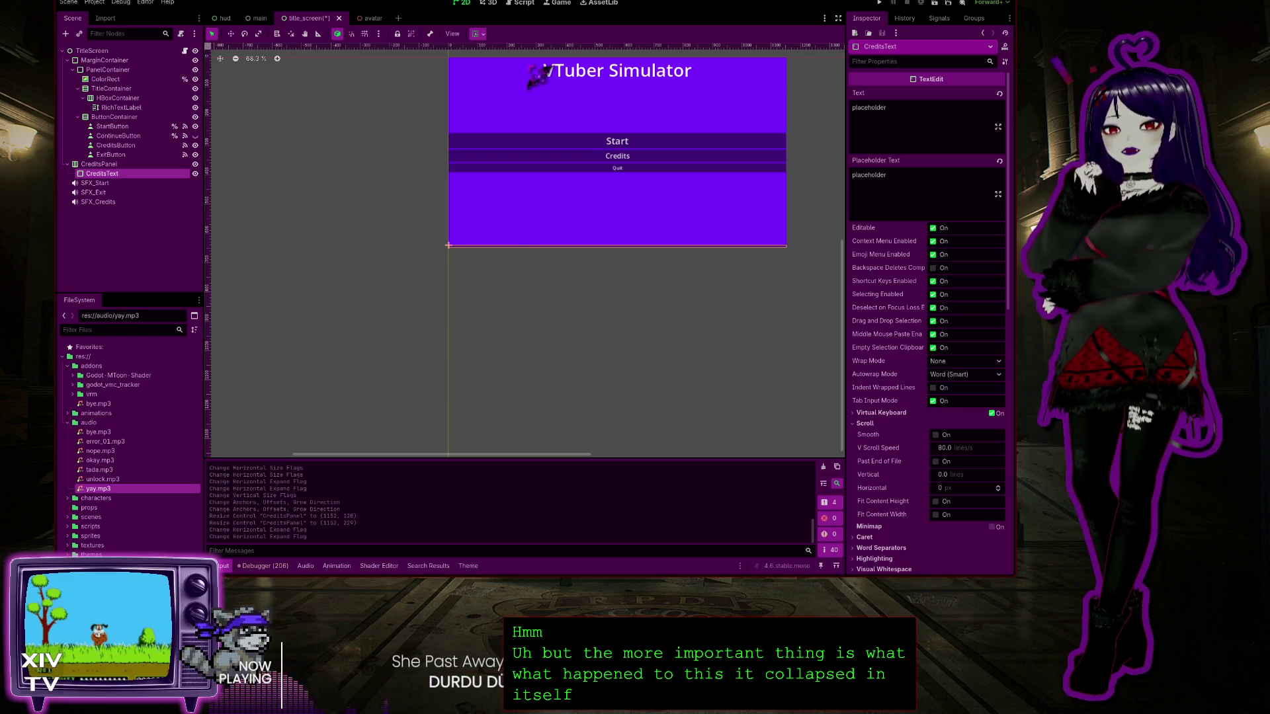
{"action": "key", "text": "ctrl+z"}
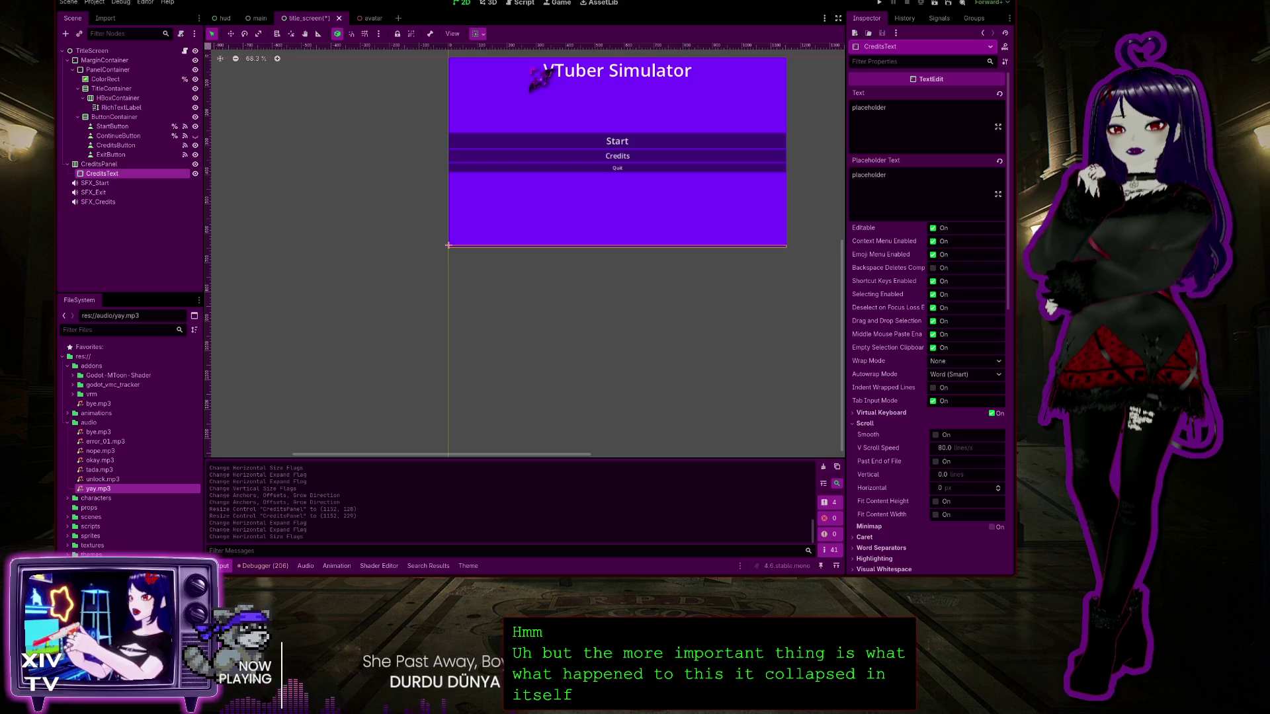
{"action": "key", "text": "ctrl+z"}
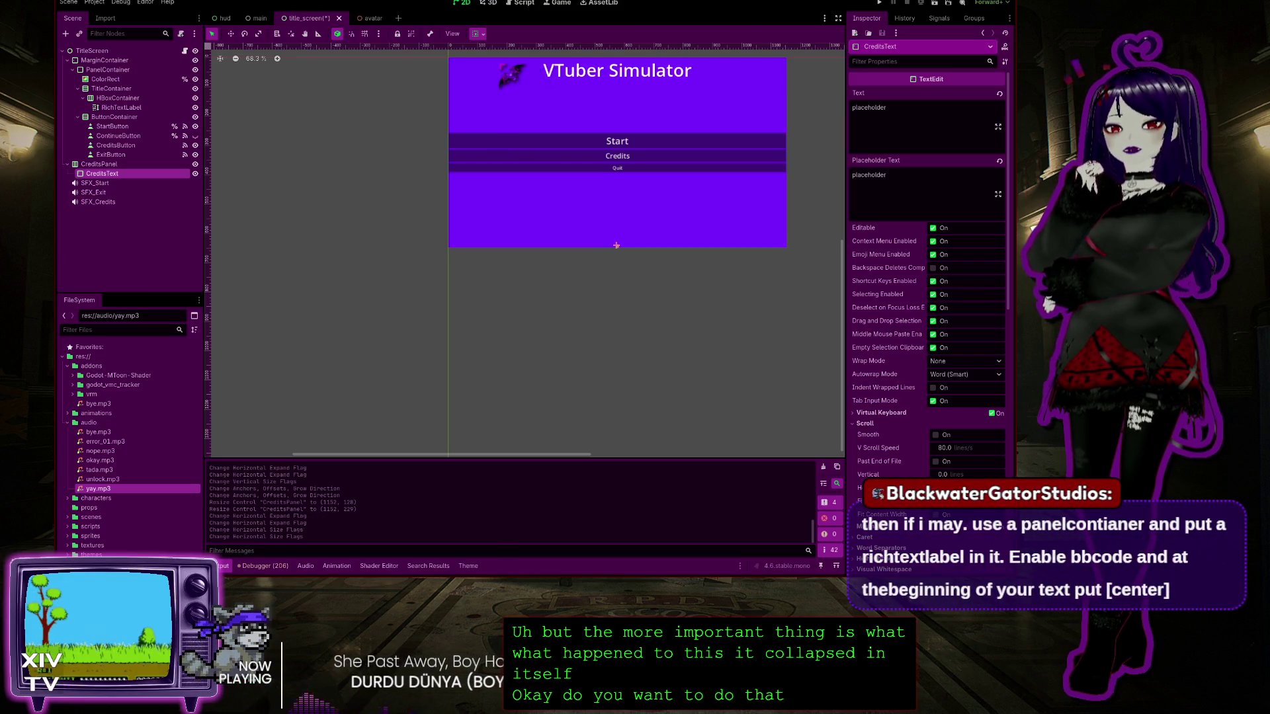
{"action": "key", "text": "ctrl+z"}
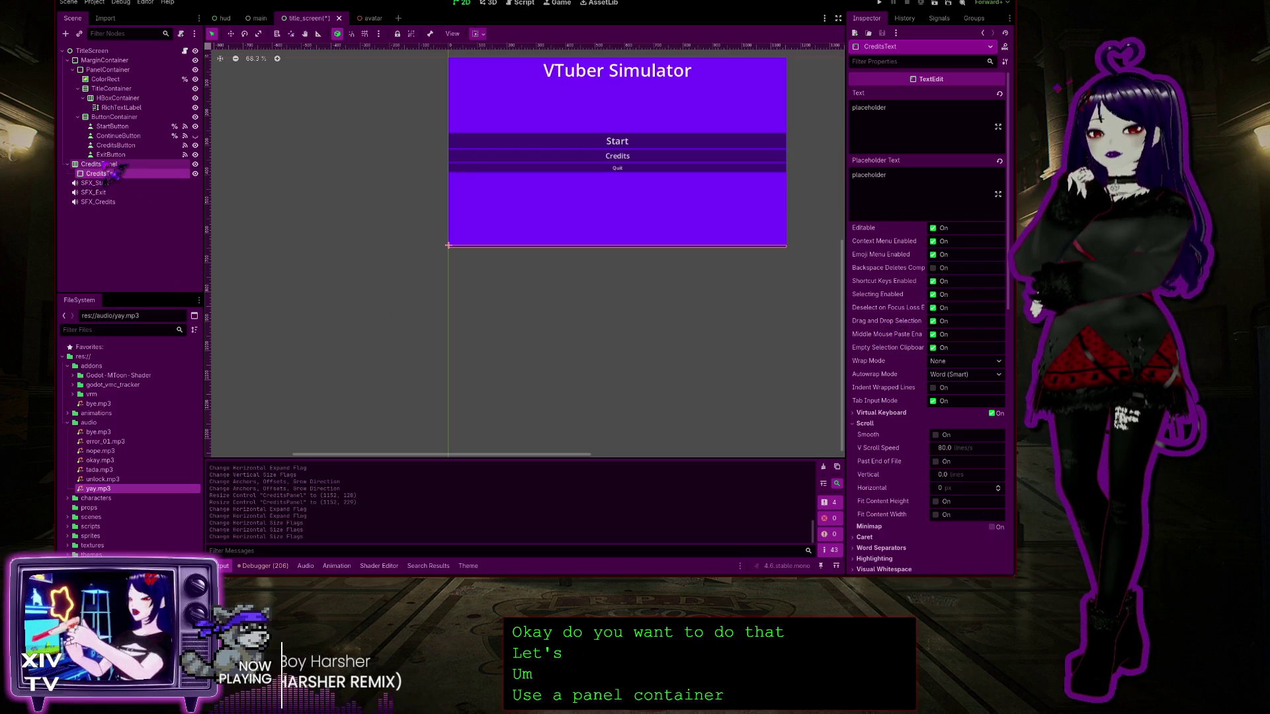
{"action": "left_click", "coordinate": [115, 50]}
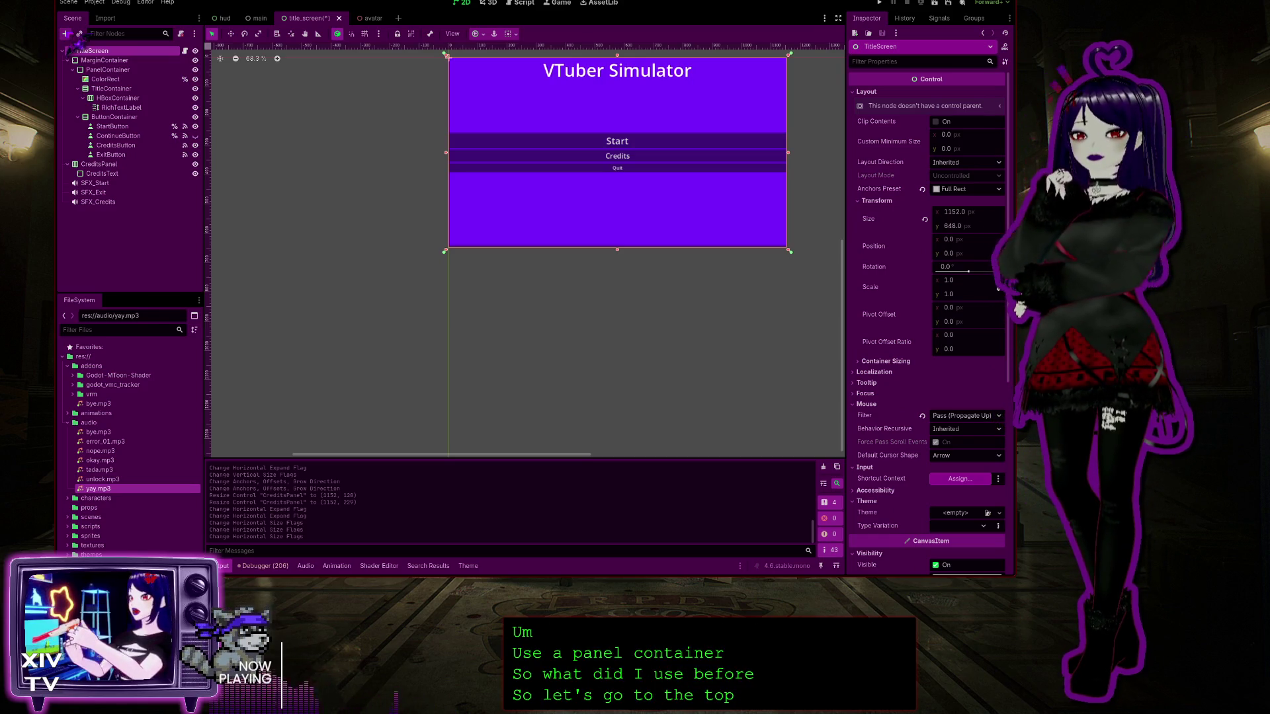
Create a PanelContainer node under TitleScreen and a RichTextLabel inside it
{"action": "key", "text": "ctrl+a"}
{"action": "key", "text": "Return"}
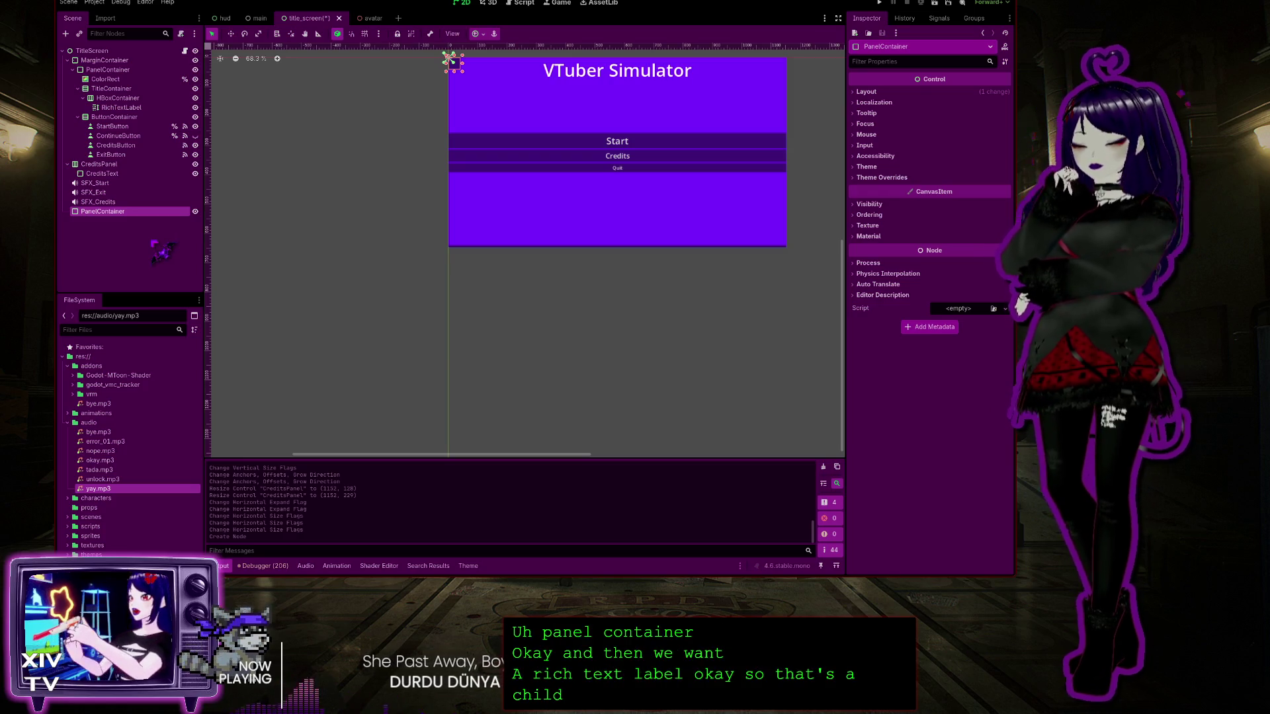
{"action": "key", "text": "Return"}
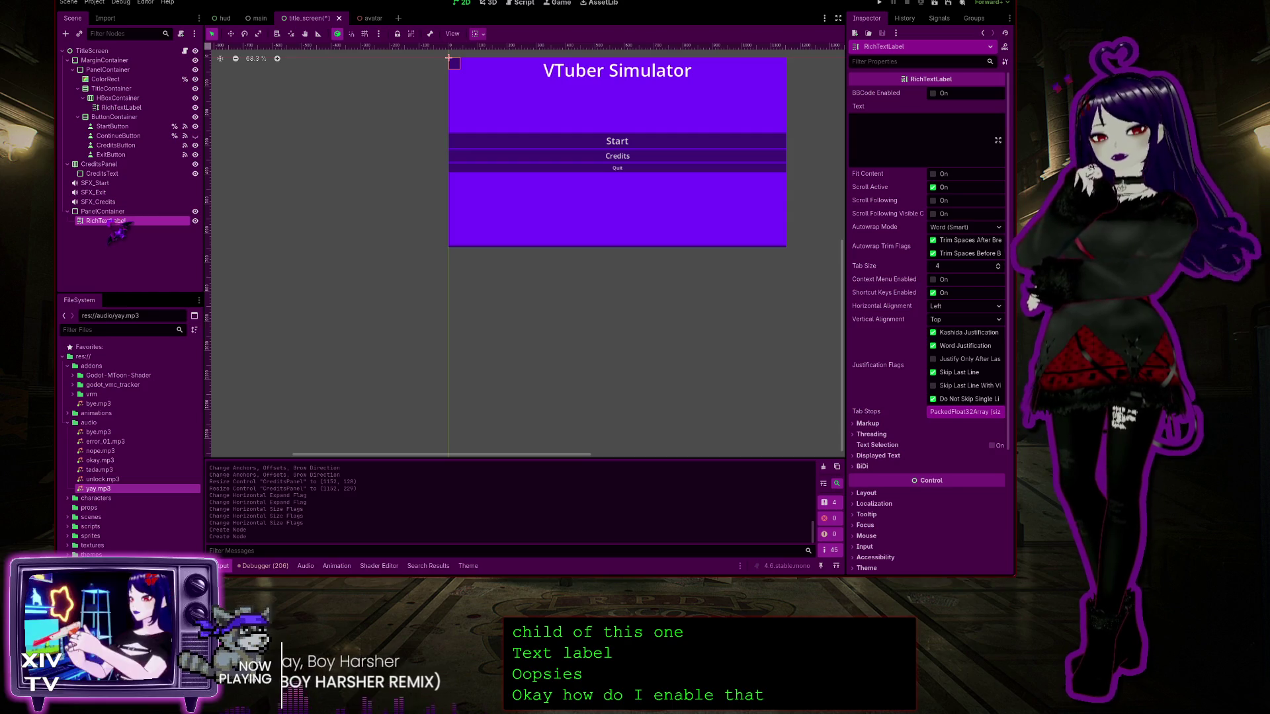
Enable BBCode on the RichTextLabel and set its text to [center]text[/center]
{"action": "left_click", "coordinate": [935, 93]}
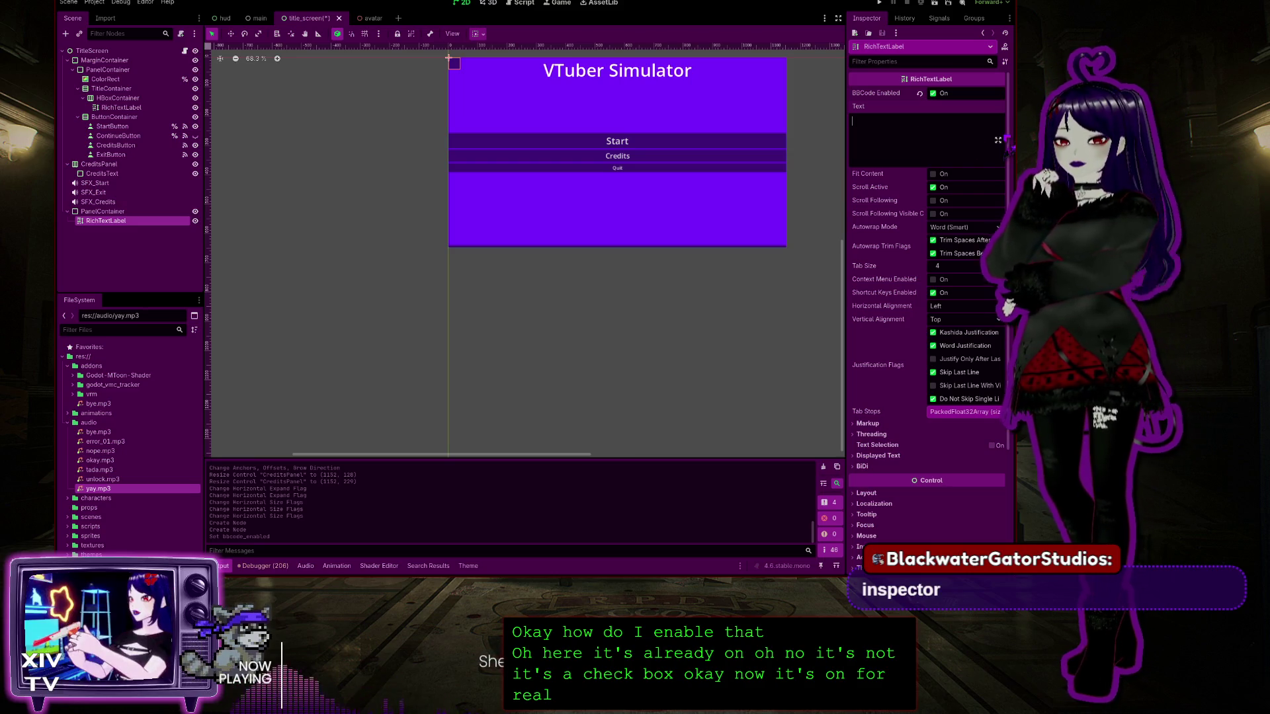
{"action": "type", "text": "["}
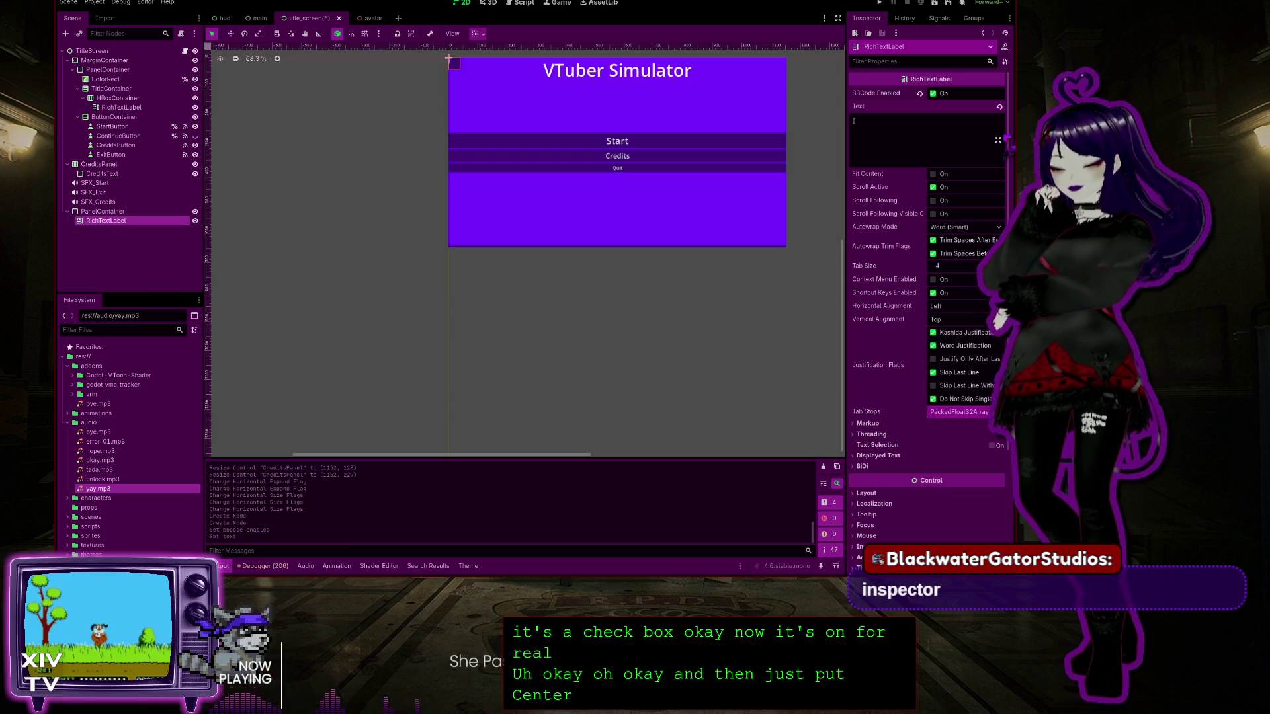
{"action": "type", "text": "center"}
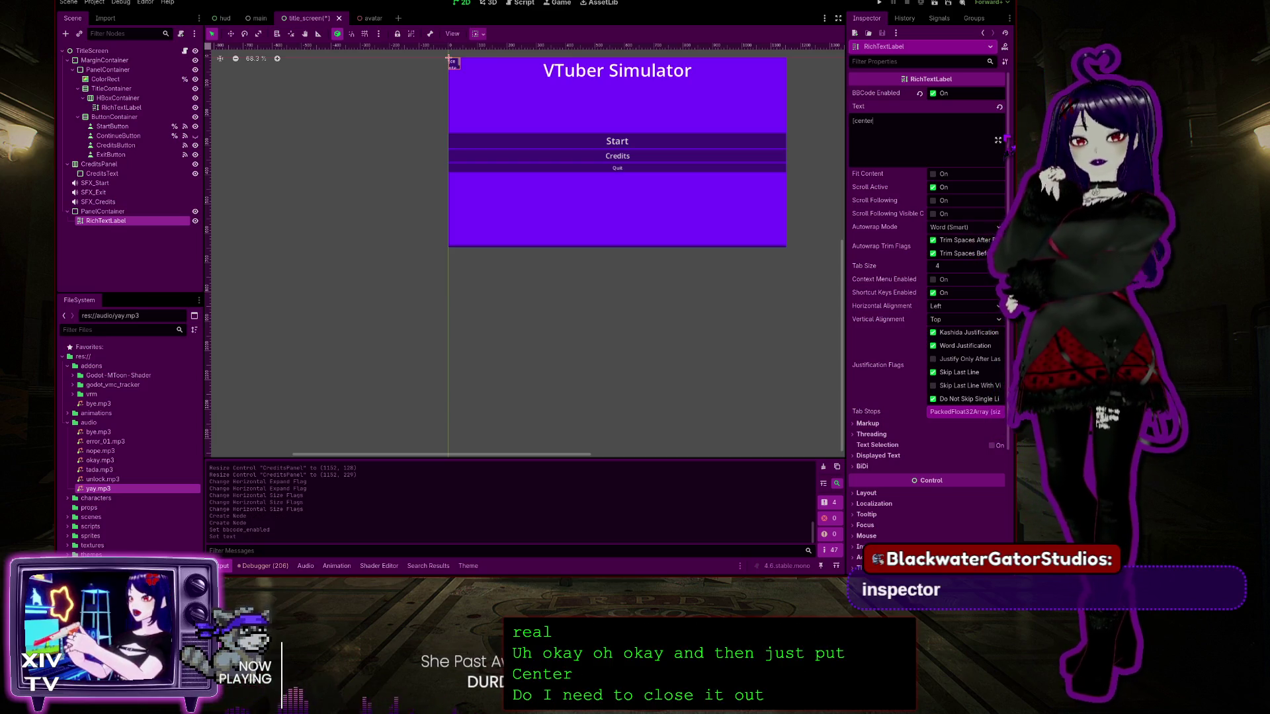
{"action": "type", "text": "]te"}
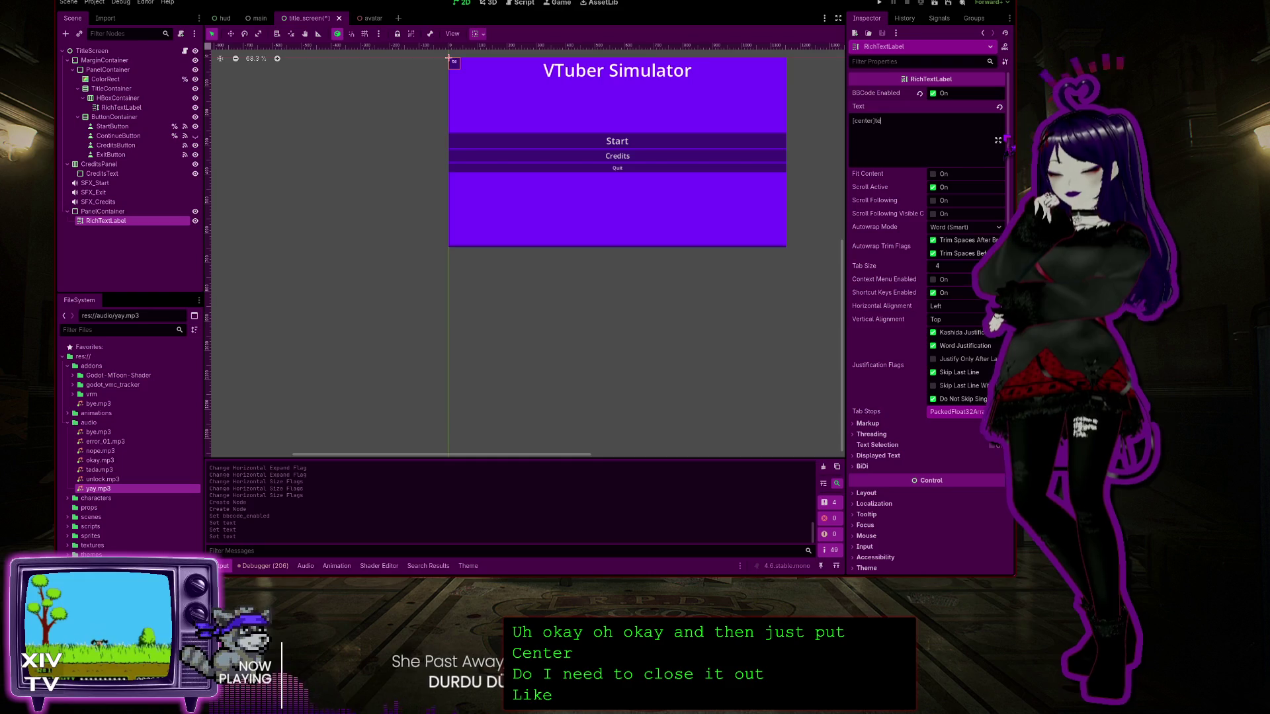
{"action": "type", "text": "xt[/cennter"}
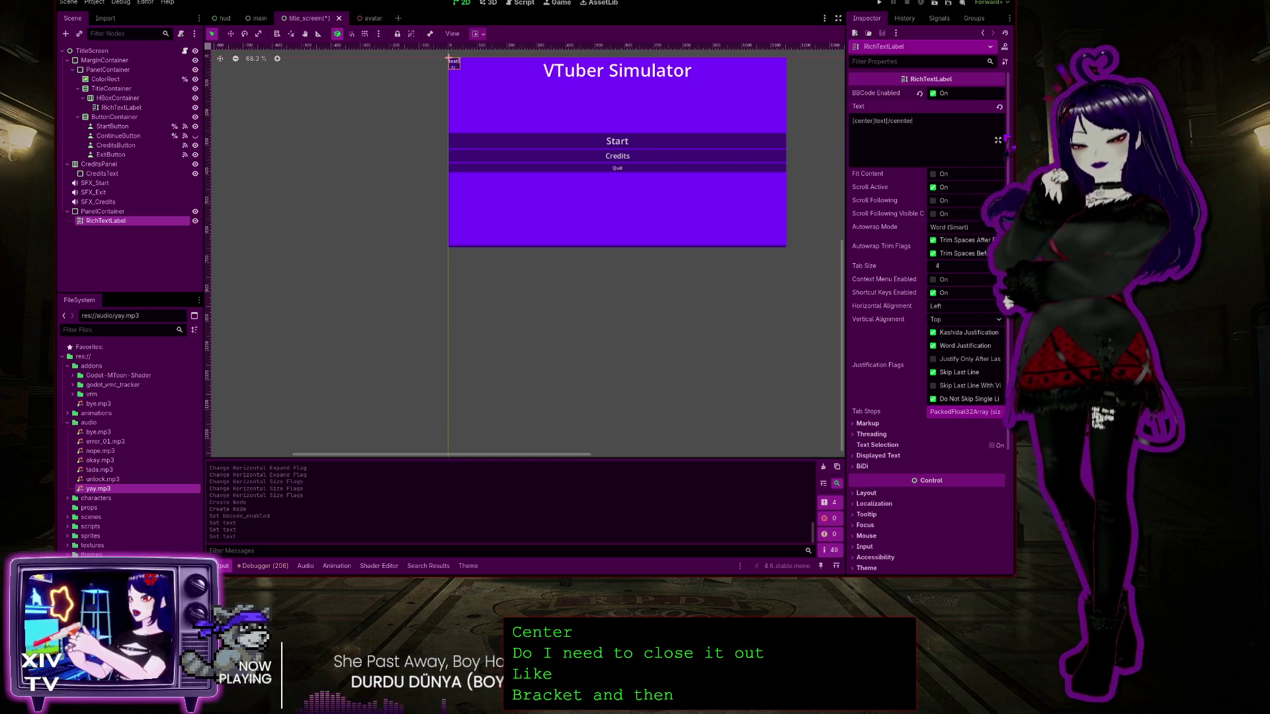
{"action": "type", "text": "]"}
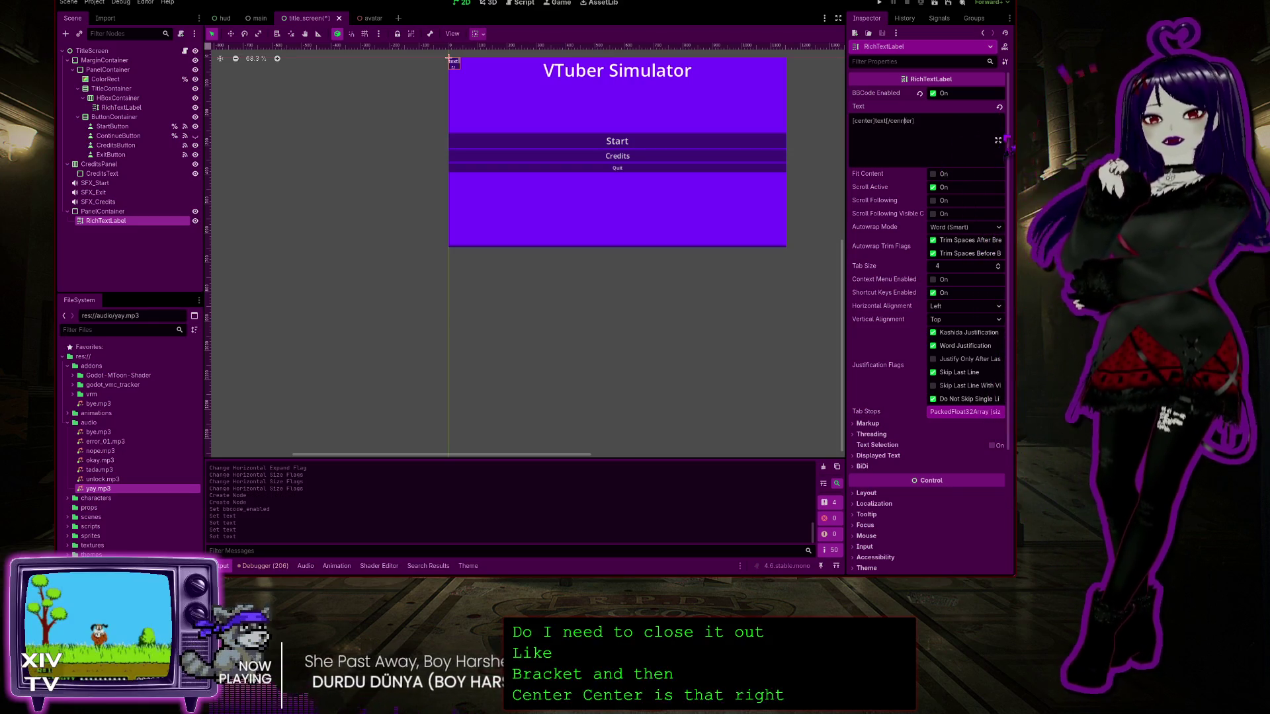
{"action": "key", "text": "BackSpace"}
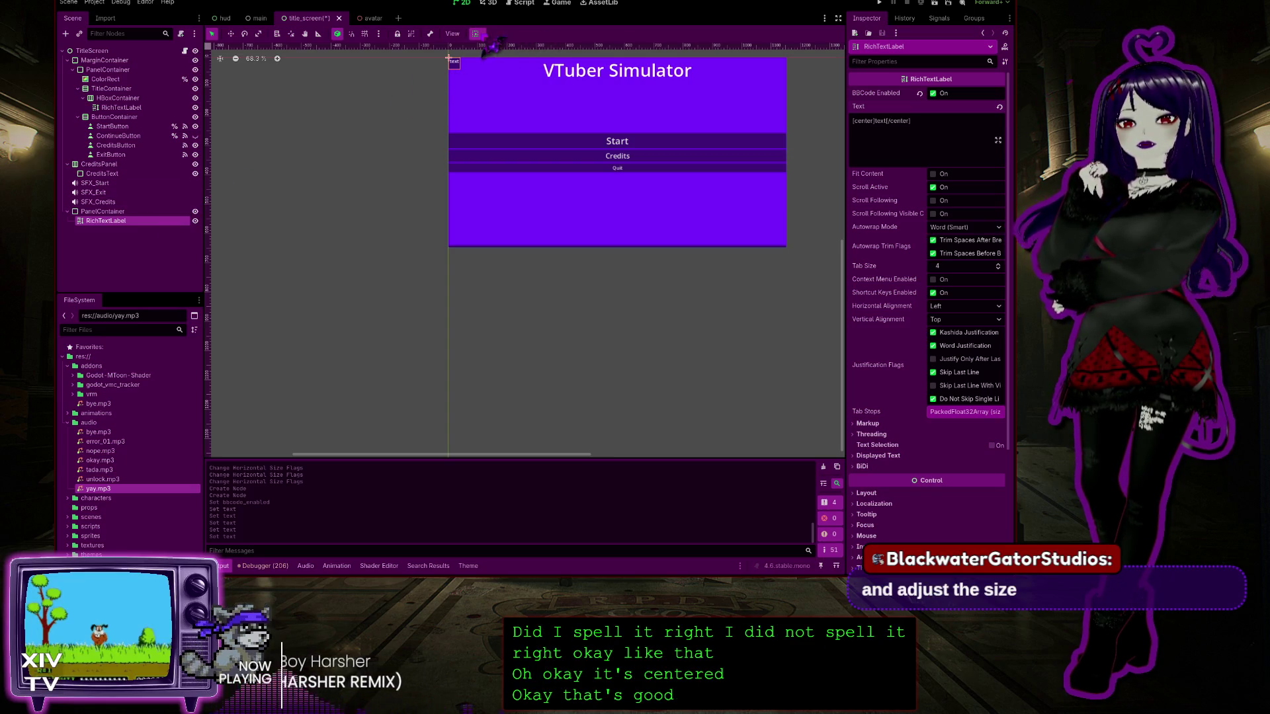
{"action": "left_click", "coordinate": [449, 59]}
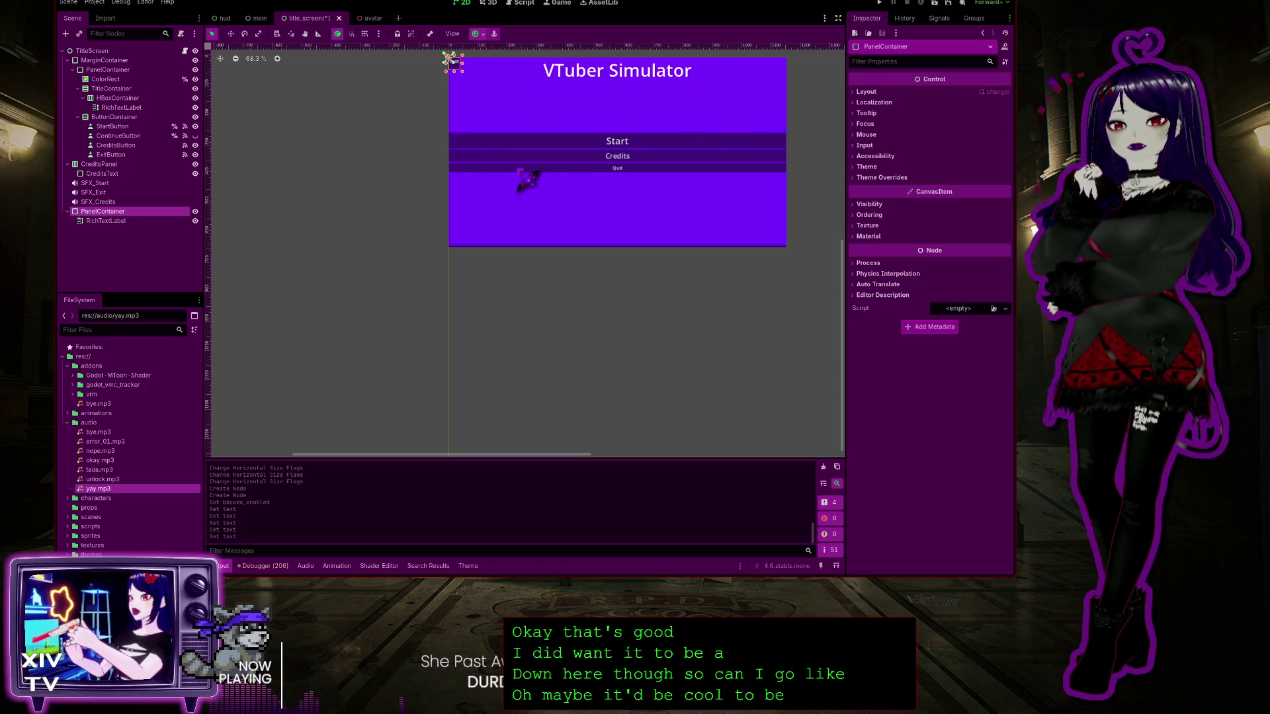
Anchor the PanelContainer with the Left Wide preset and widen it to 363 × 648
{"action": "left_click", "coordinate": [475, 33]}
{"action": "left_click", "coordinate": [471, 92]}
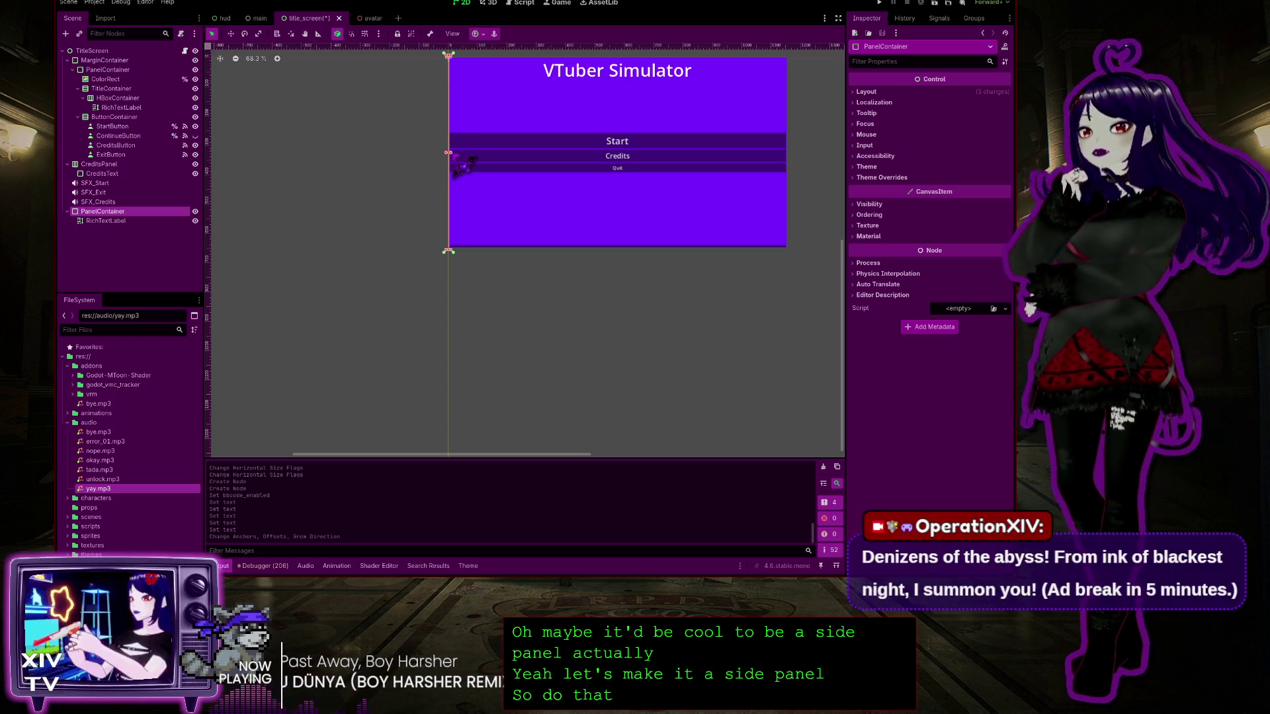
{"action": "left_click_drag", "start_coordinate": [451, 153], "coordinate": [539, 151]}
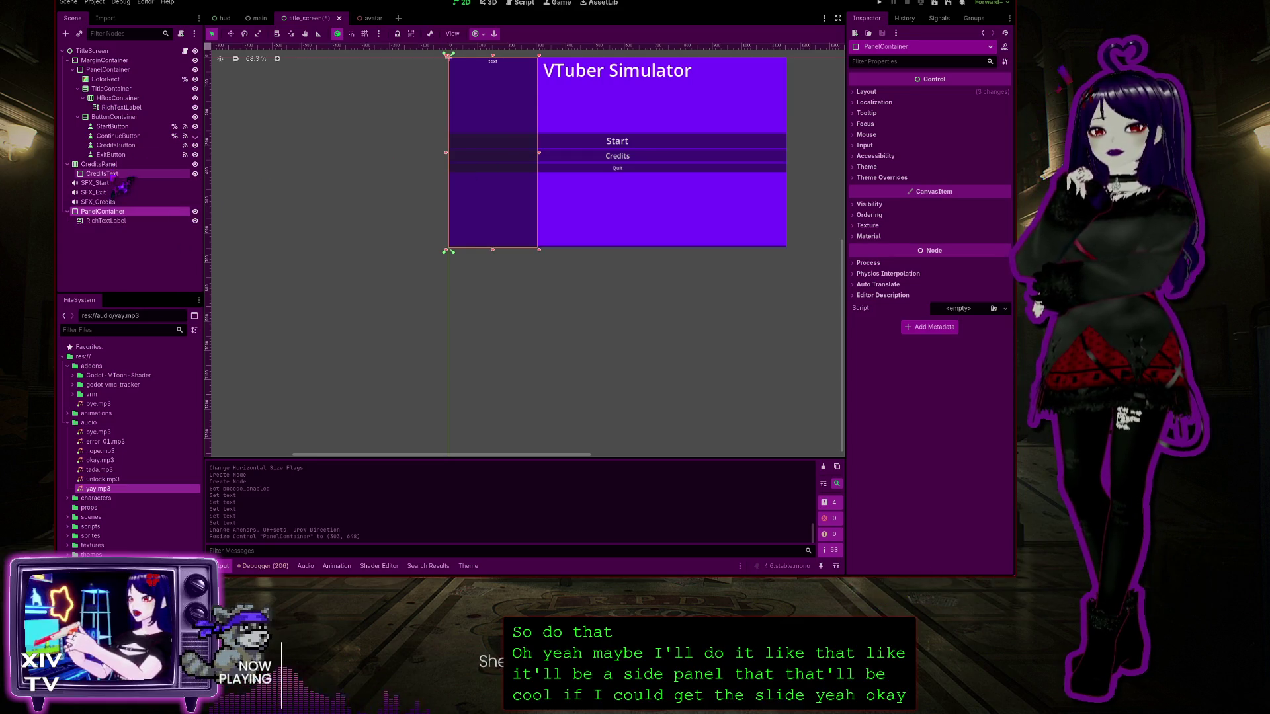
{"action": "left_click", "coordinate": [115, 174]}
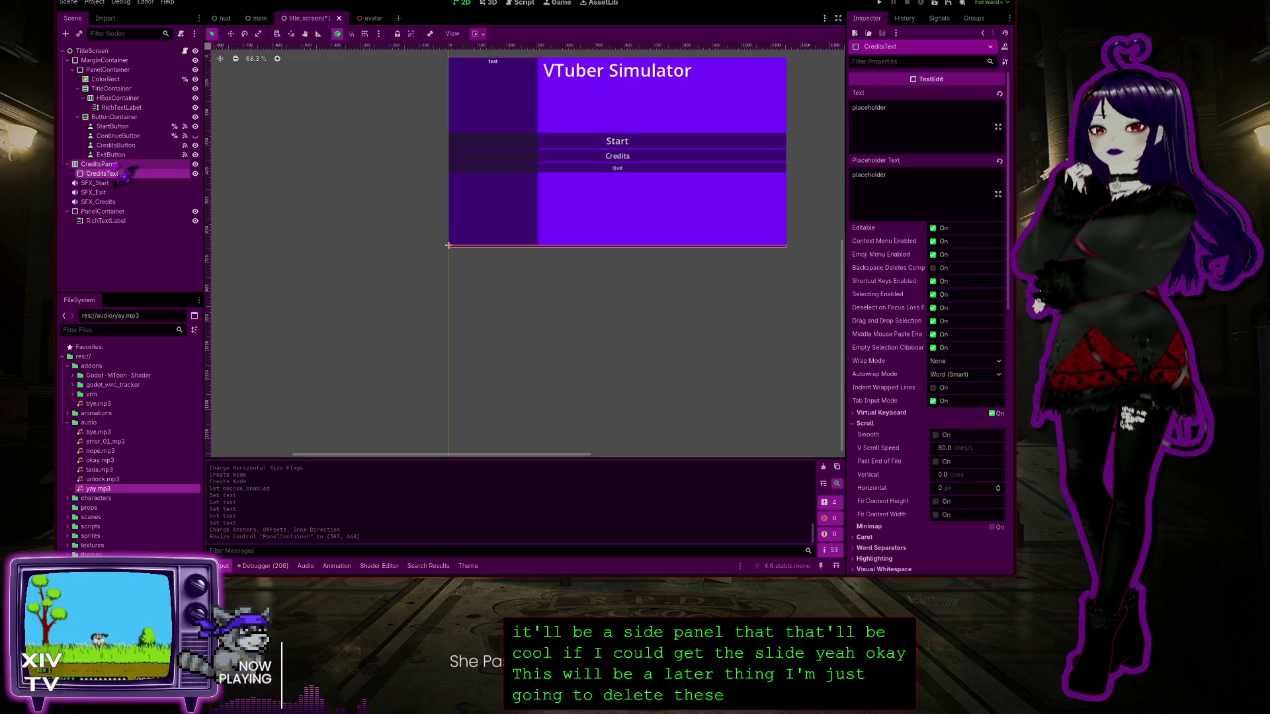
Delete the CreditsText and CreditsPanel nodes from the scene
{"action": "key", "text": "Delete"}
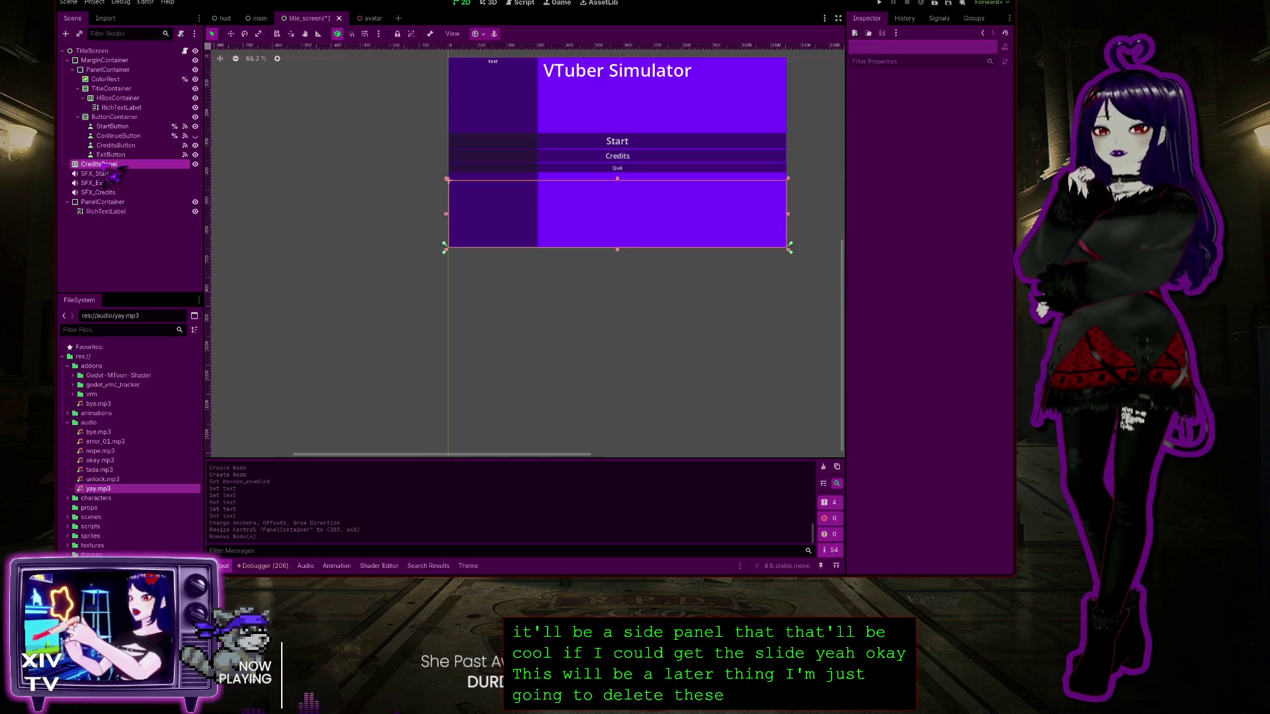
{"action": "key", "text": "Delete"}
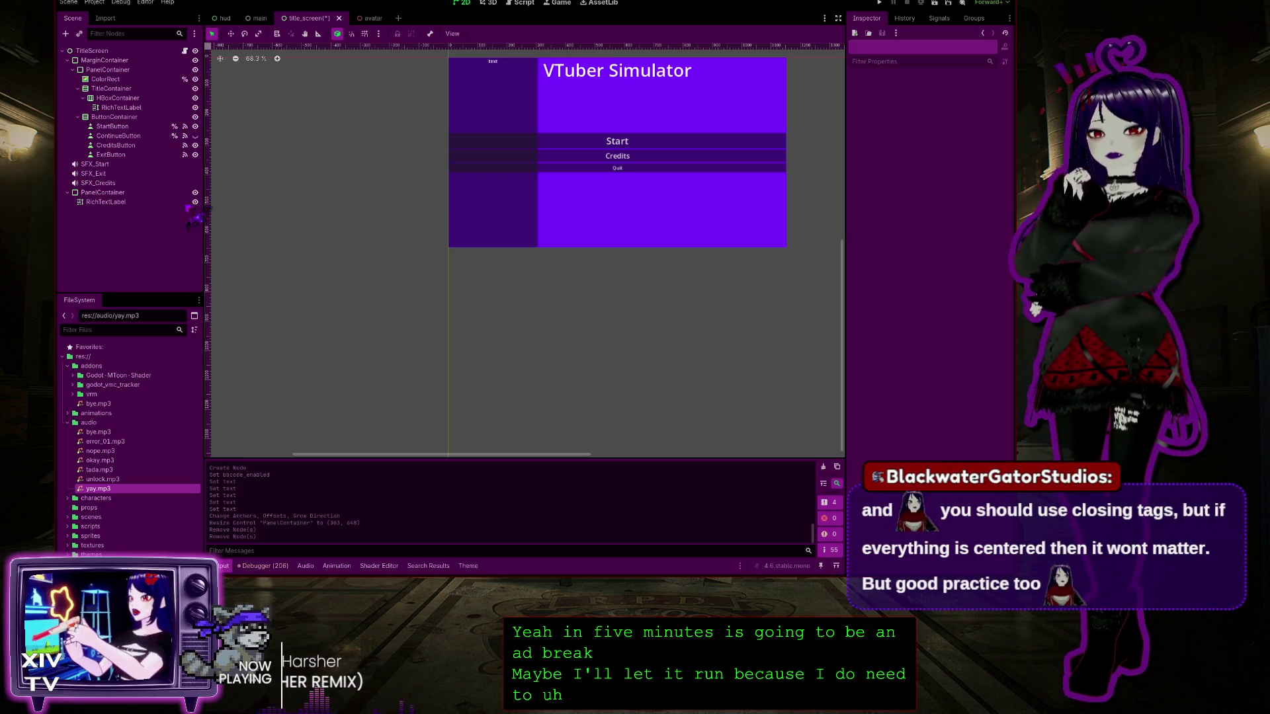
{"action": "left_click", "coordinate": [106, 202]}
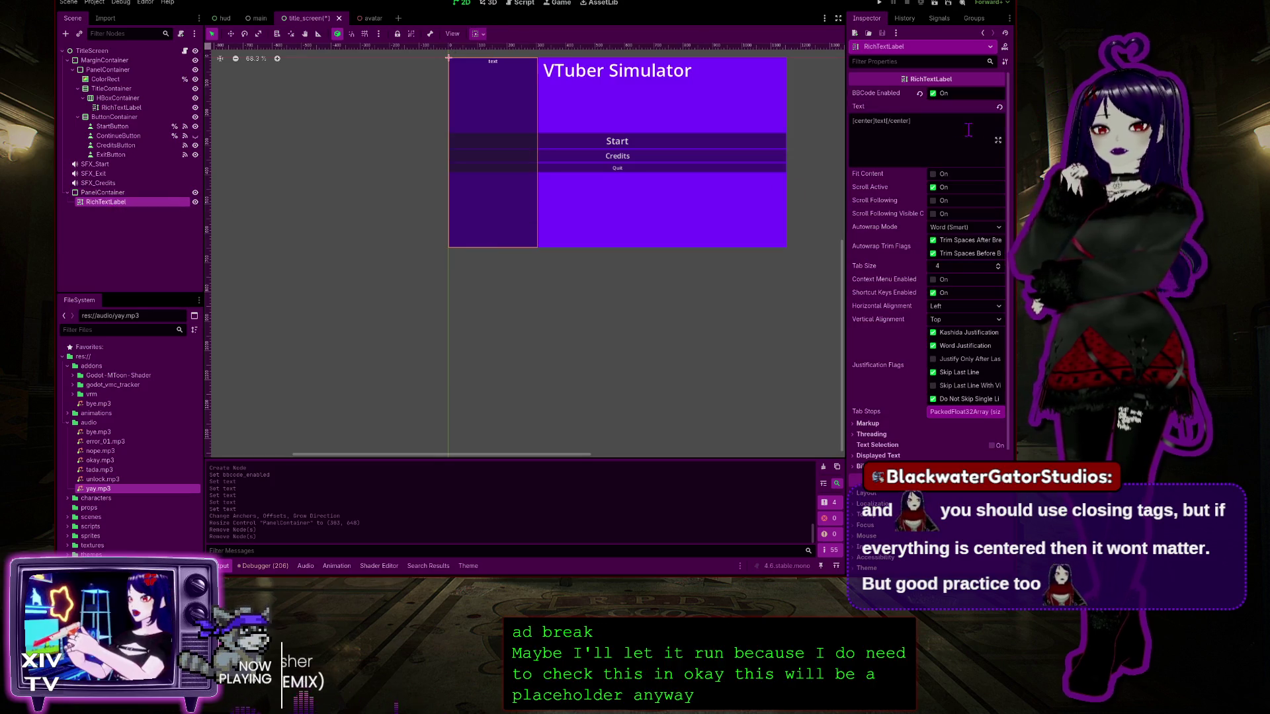
Replace the label's 'text' with 'Credits Placeholder'
{"action": "double_click", "coordinate": [881, 121]}
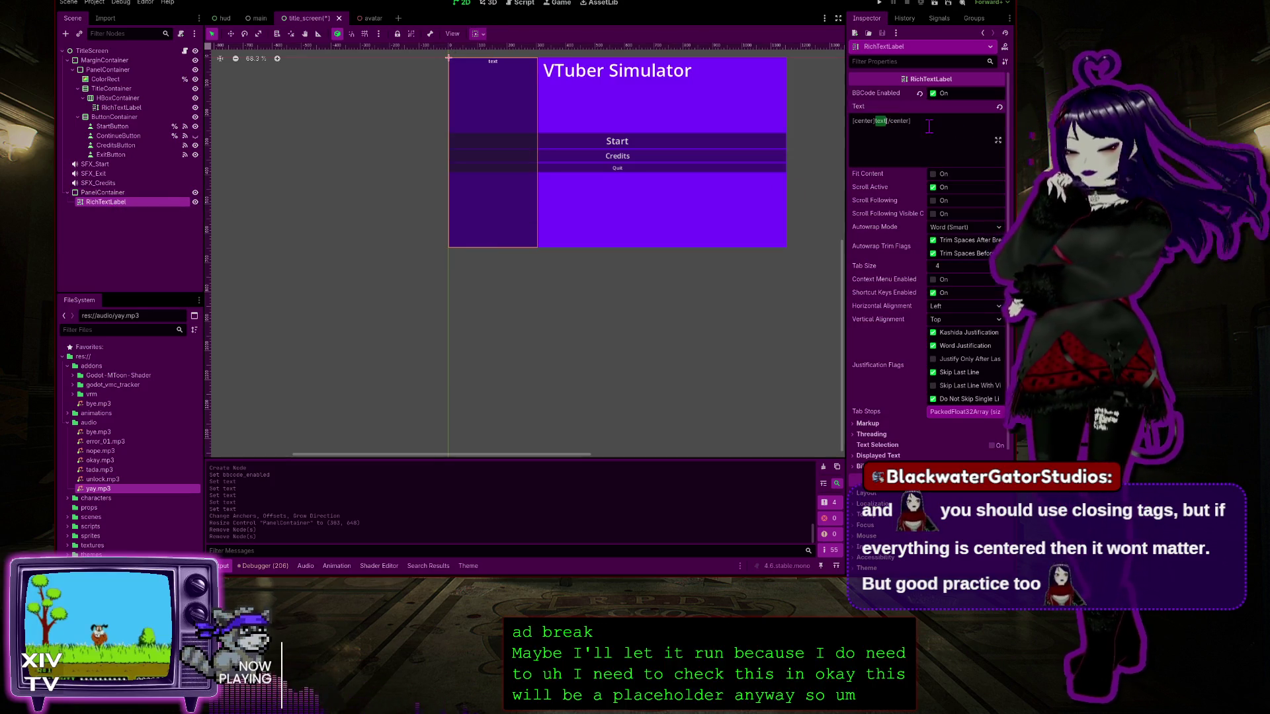
{"action": "type", "text": "Credits Pla"}
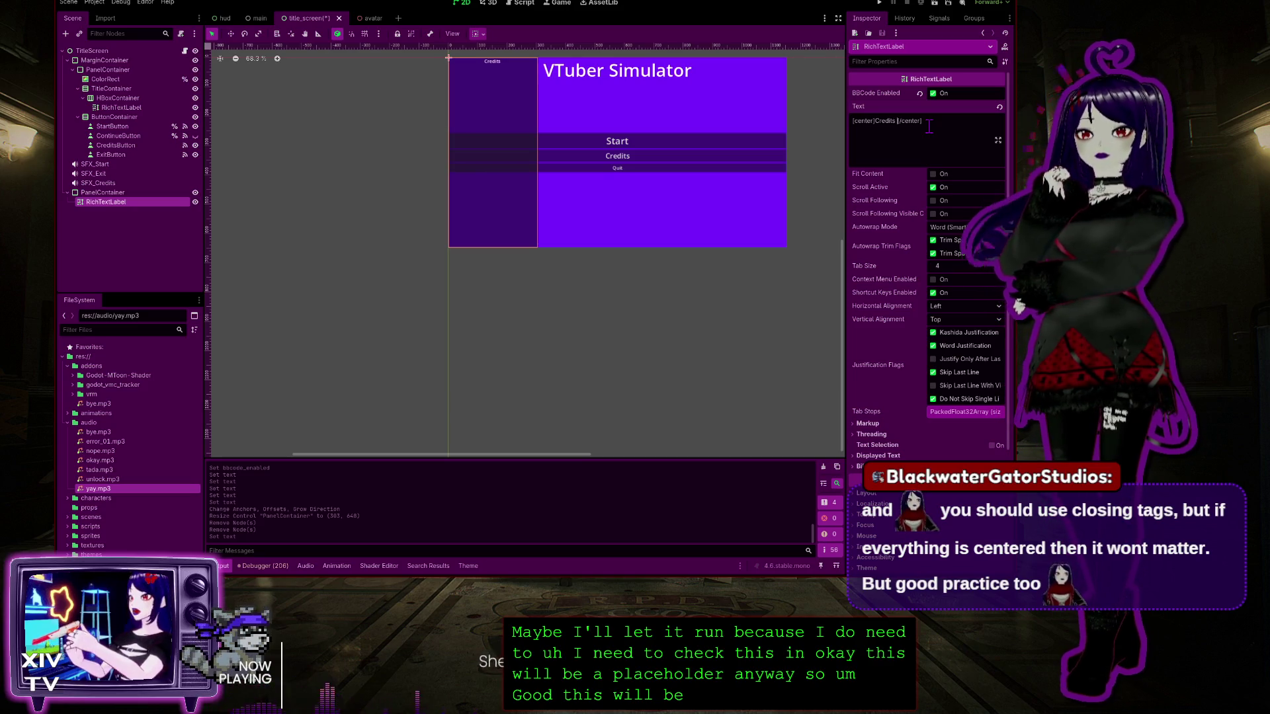
{"action": "type", "text": "ceholder"}
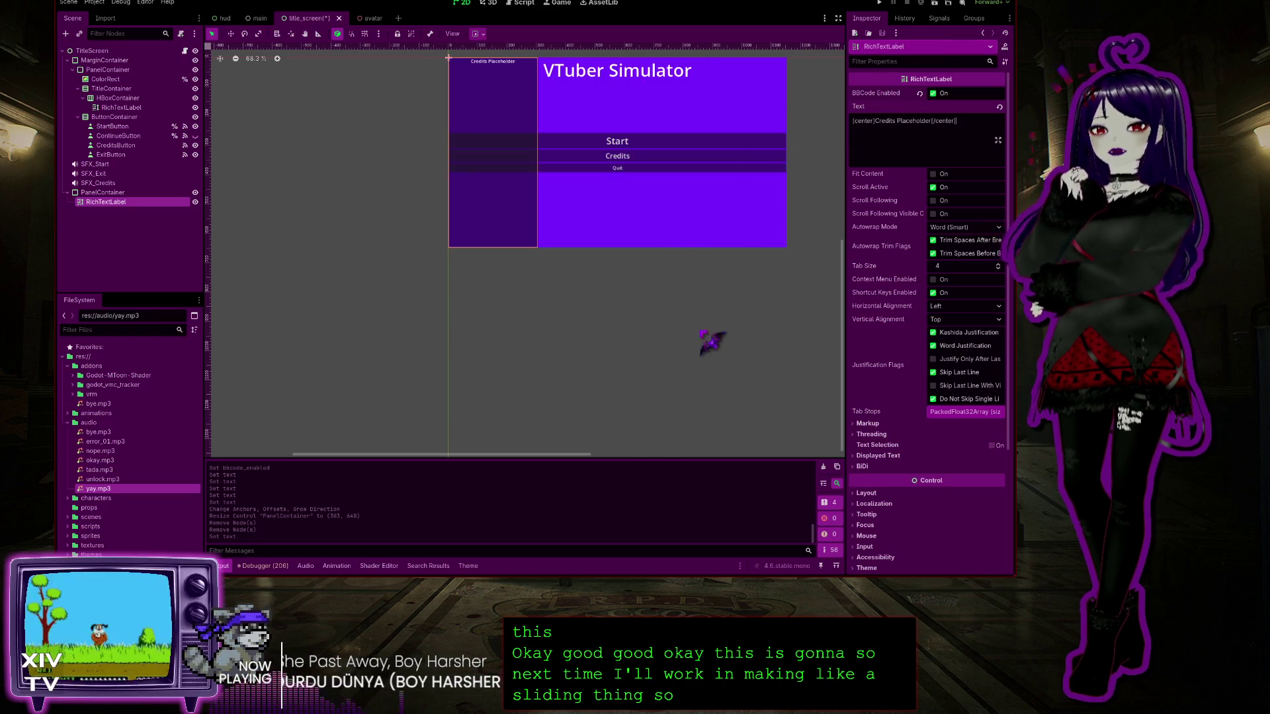
{"action": "scroll", "coordinate": [582, 391], "scroll_direction": "up", "scroll_amount": 3}
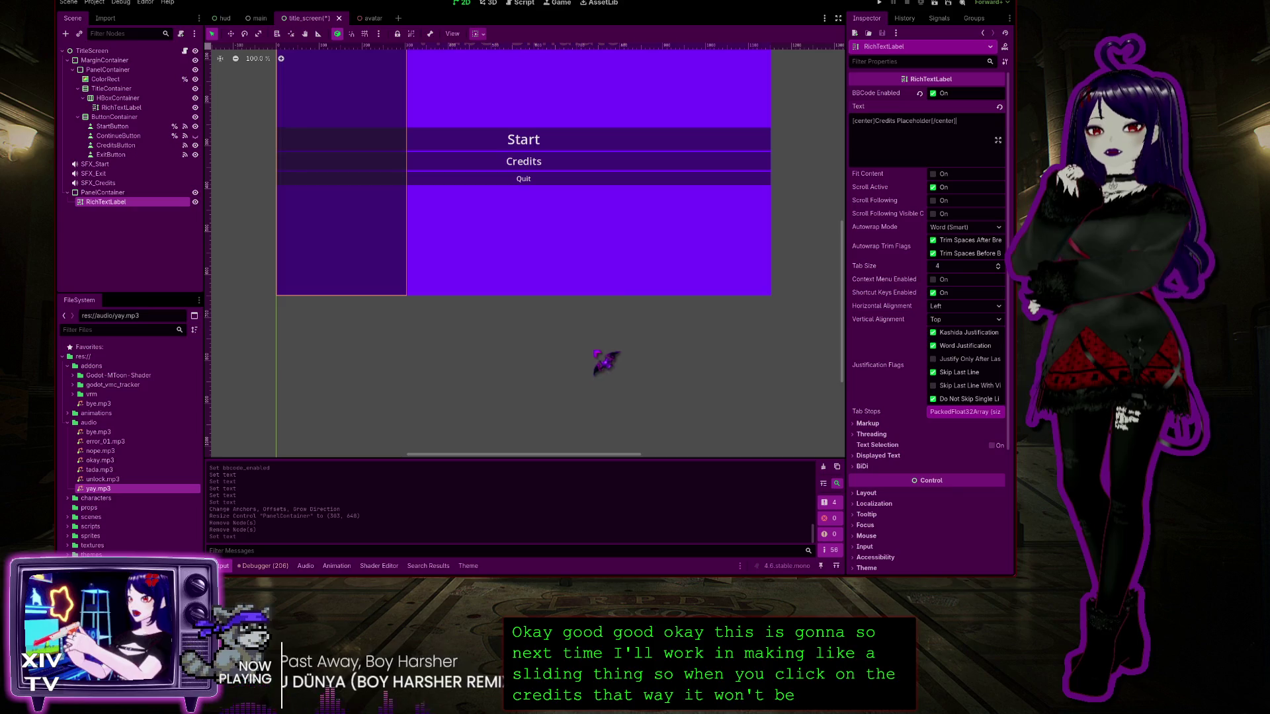
{"action": "scroll", "coordinate": [586, 410], "scroll_direction": "up", "scroll_amount": 2}
{"action": "left_click", "coordinate": [890, 4]}
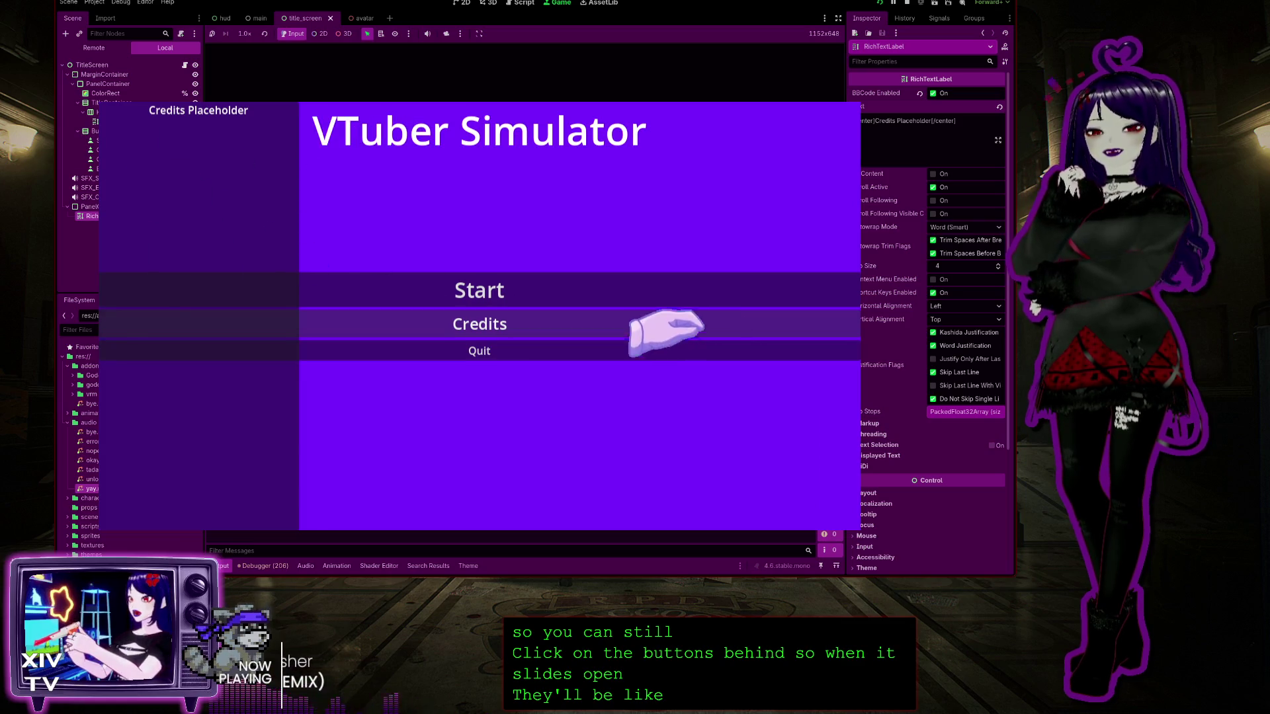
In the running game, start, open and resume the pause menu, reopen it, then quit
{"action": "left_click", "coordinate": [475, 294]}
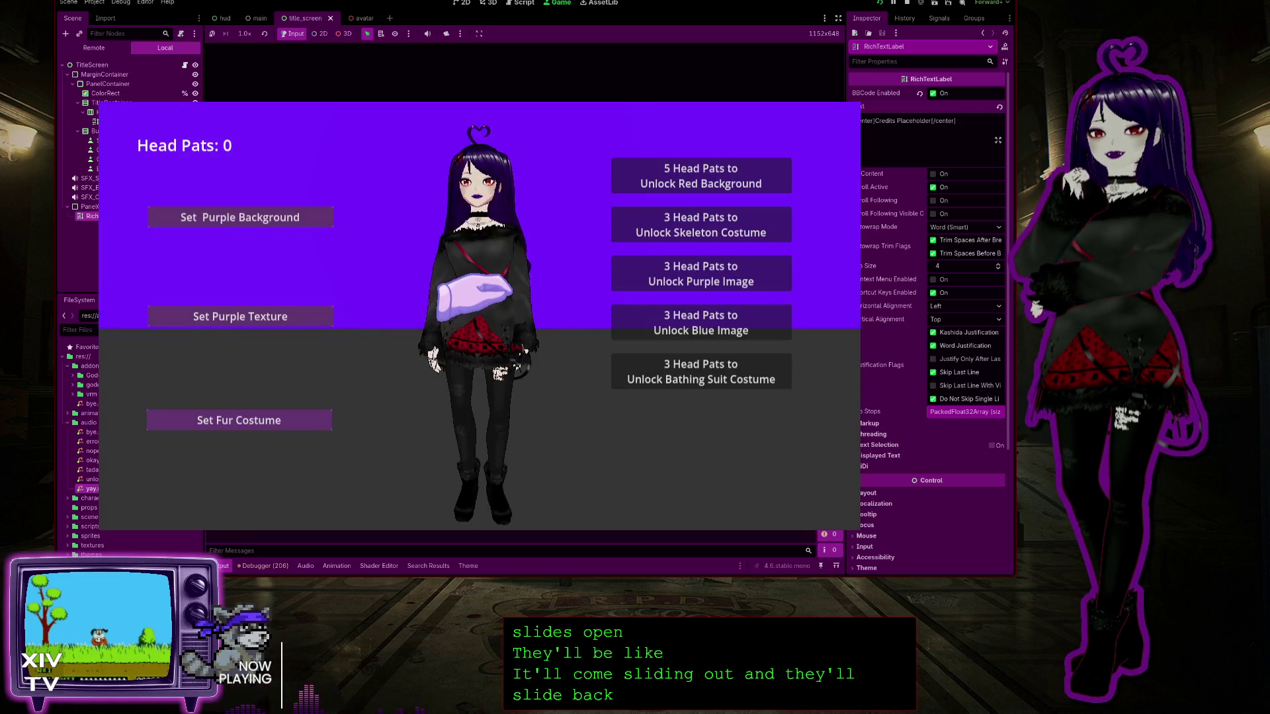
{"action": "key", "text": "Escape"}
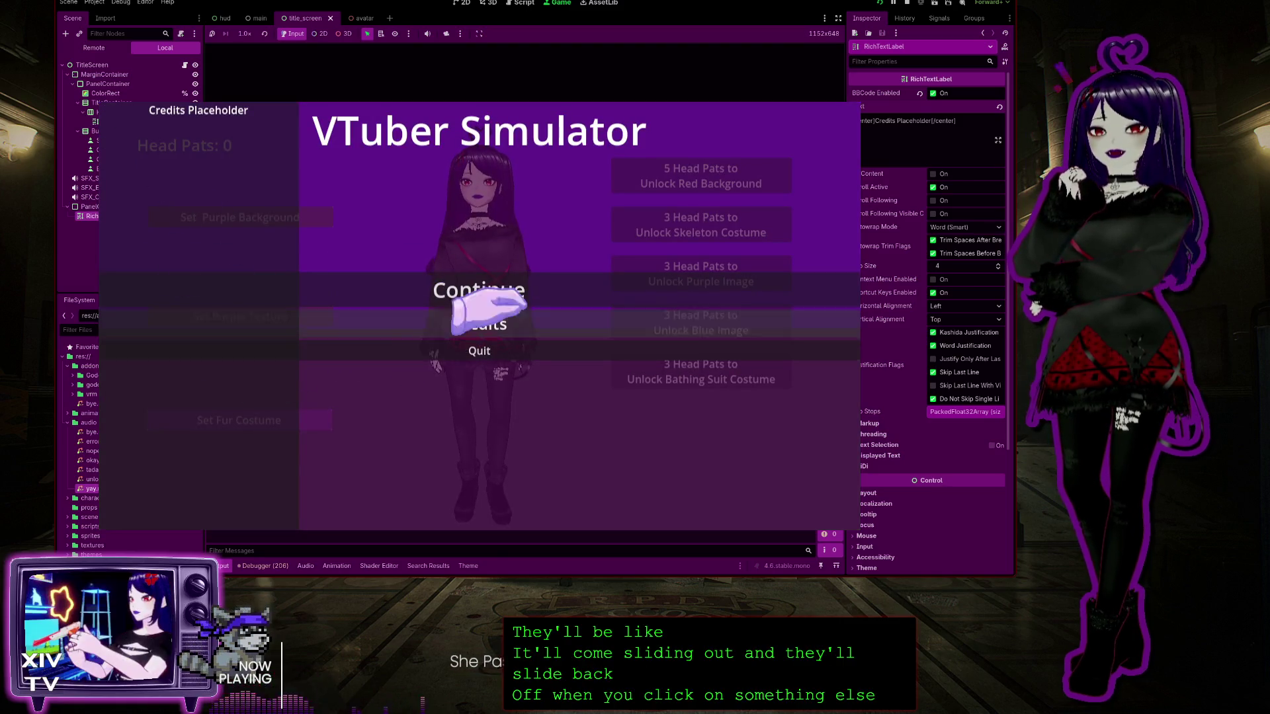
{"action": "left_click", "coordinate": [479, 291]}
{"action": "key", "text": "Escape"}
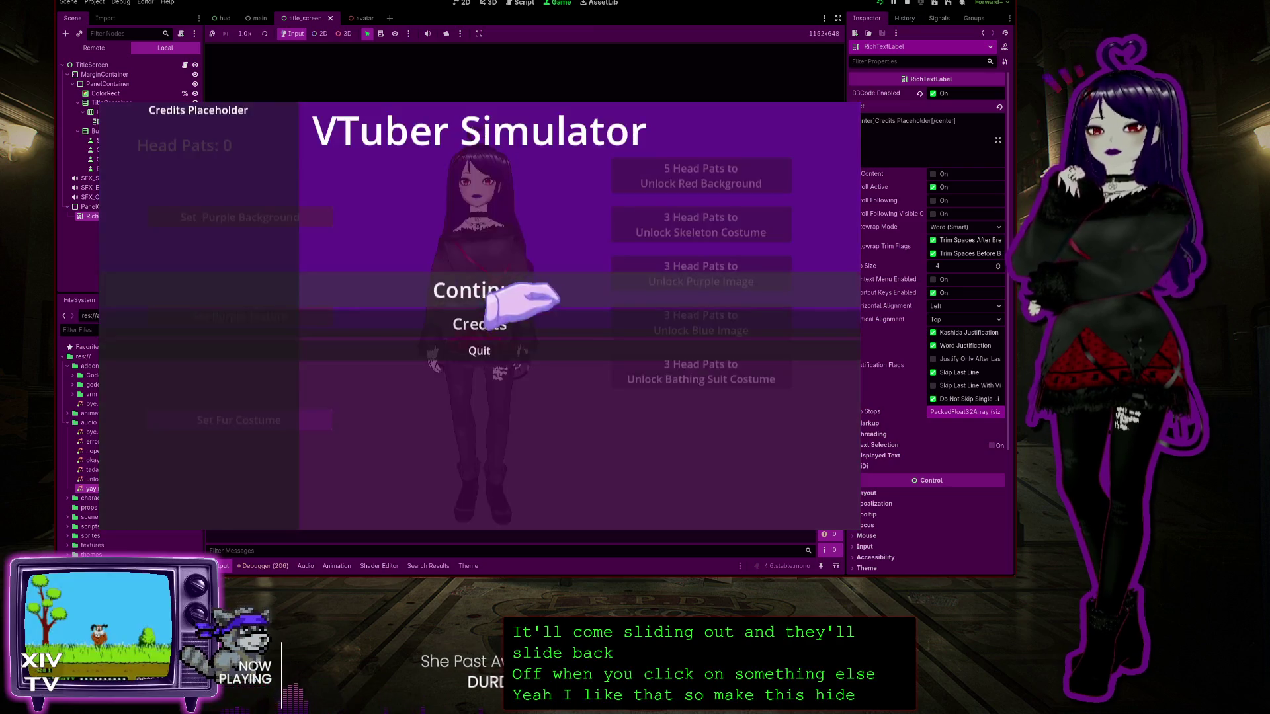
{"action": "left_click", "coordinate": [471, 351]}
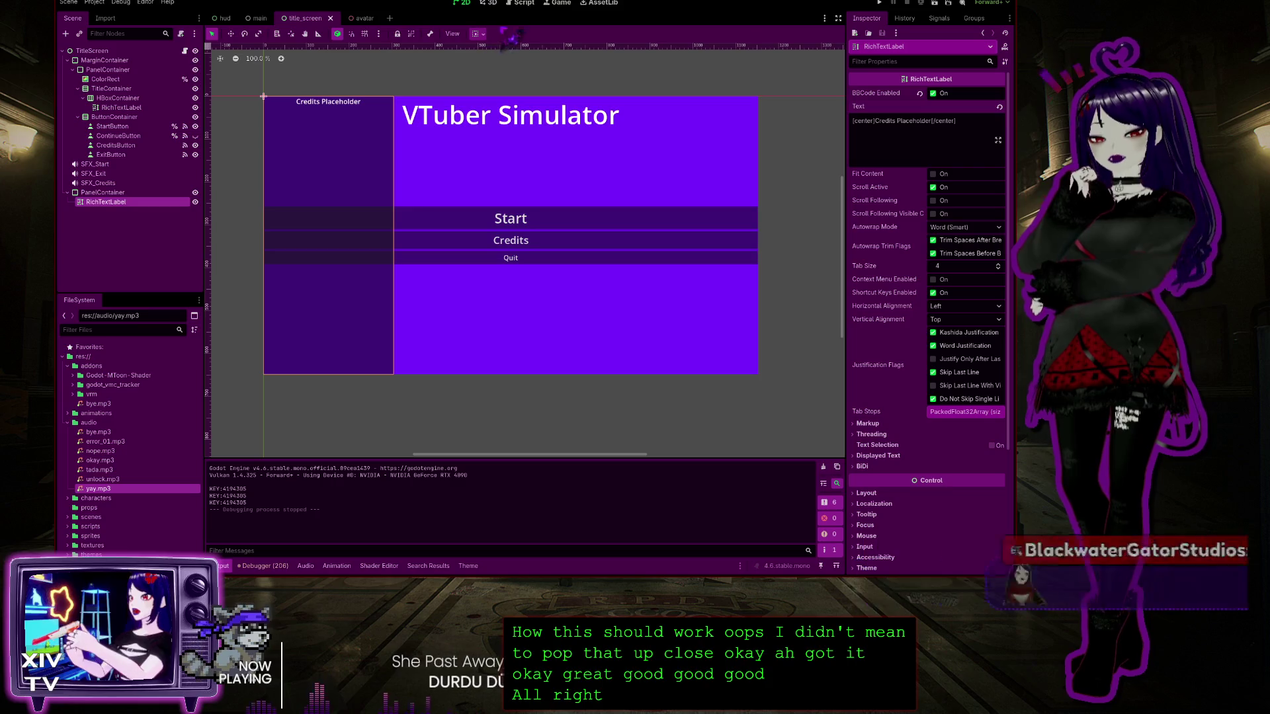
Add a TO DO comment in the credits handler about sliding the Credits Panel in
{"action": "left_click", "coordinate": [525, 3]}
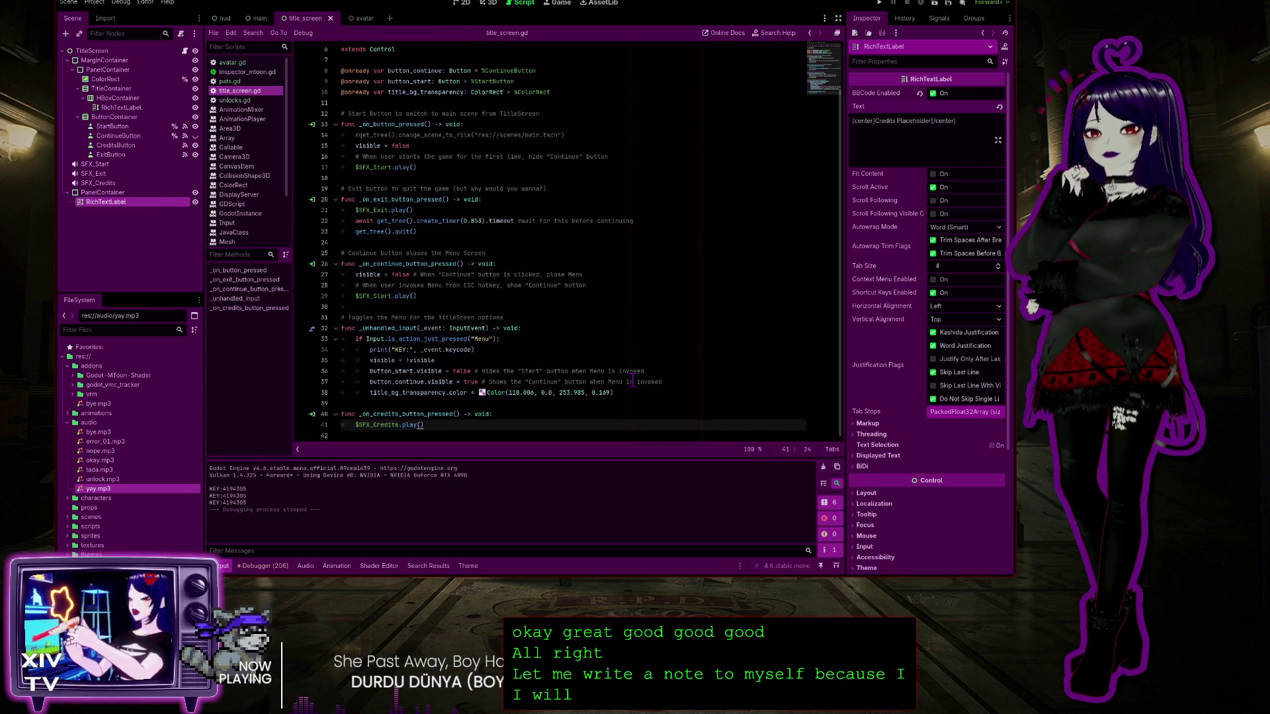
{"action": "key", "text": "Return"}
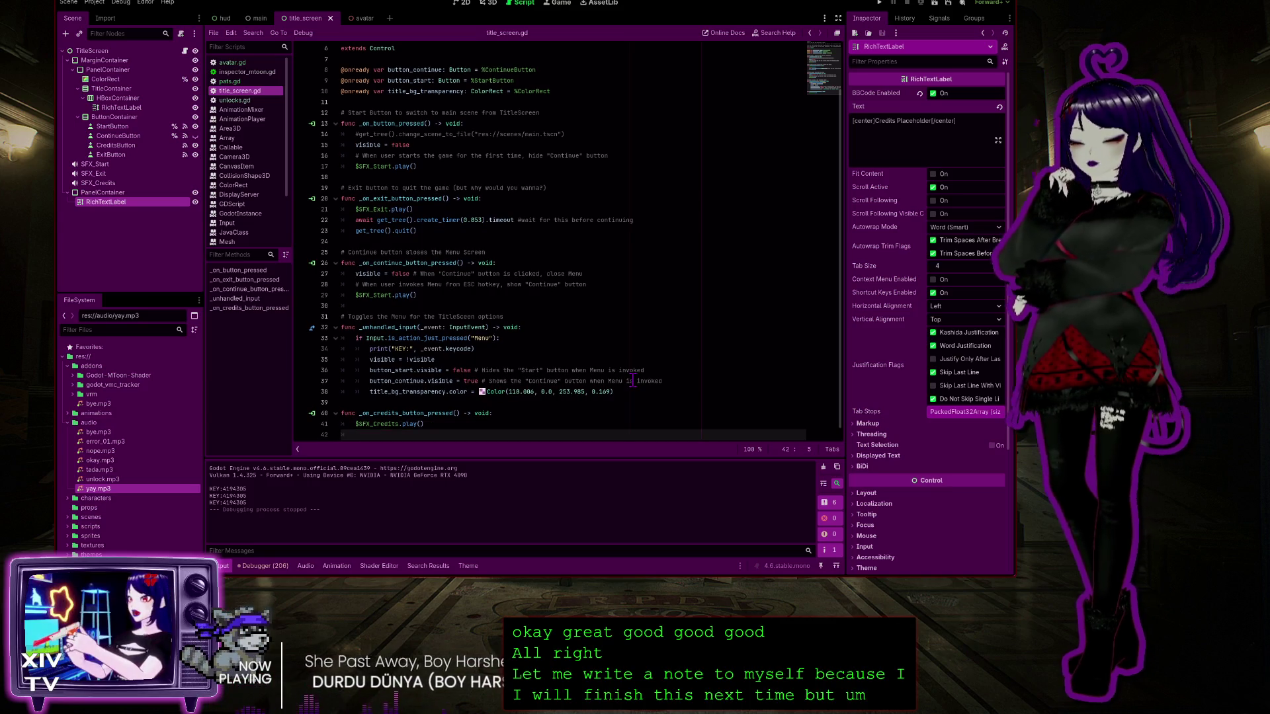
{"action": "type", "text": "#TO DO: Make"}
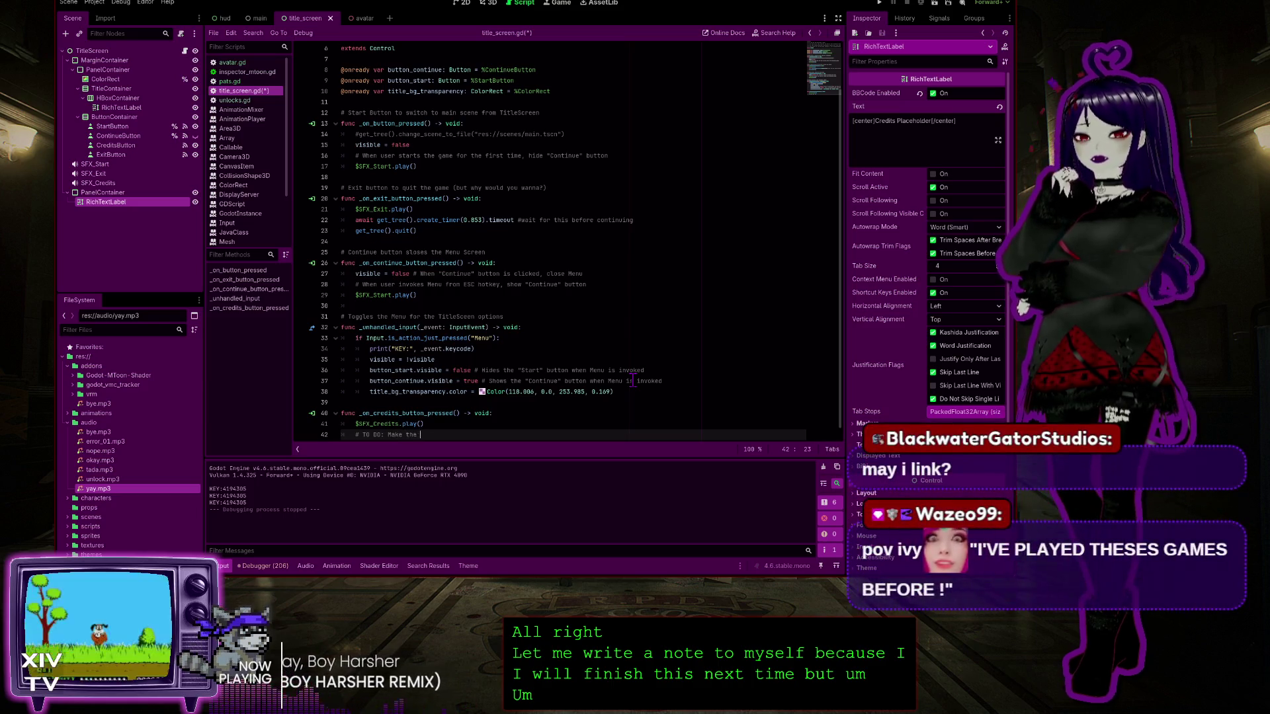
{"action": "type", "text": "the "}
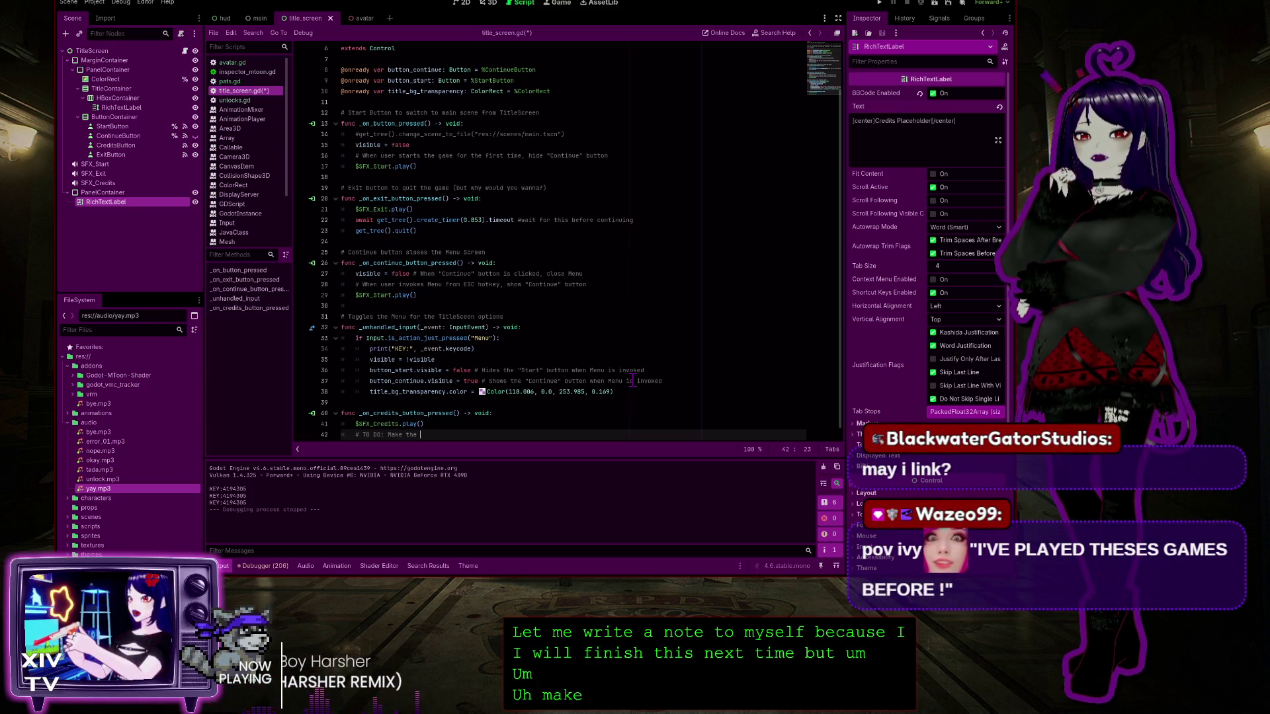
{"action": "type", "text": "Credit"}
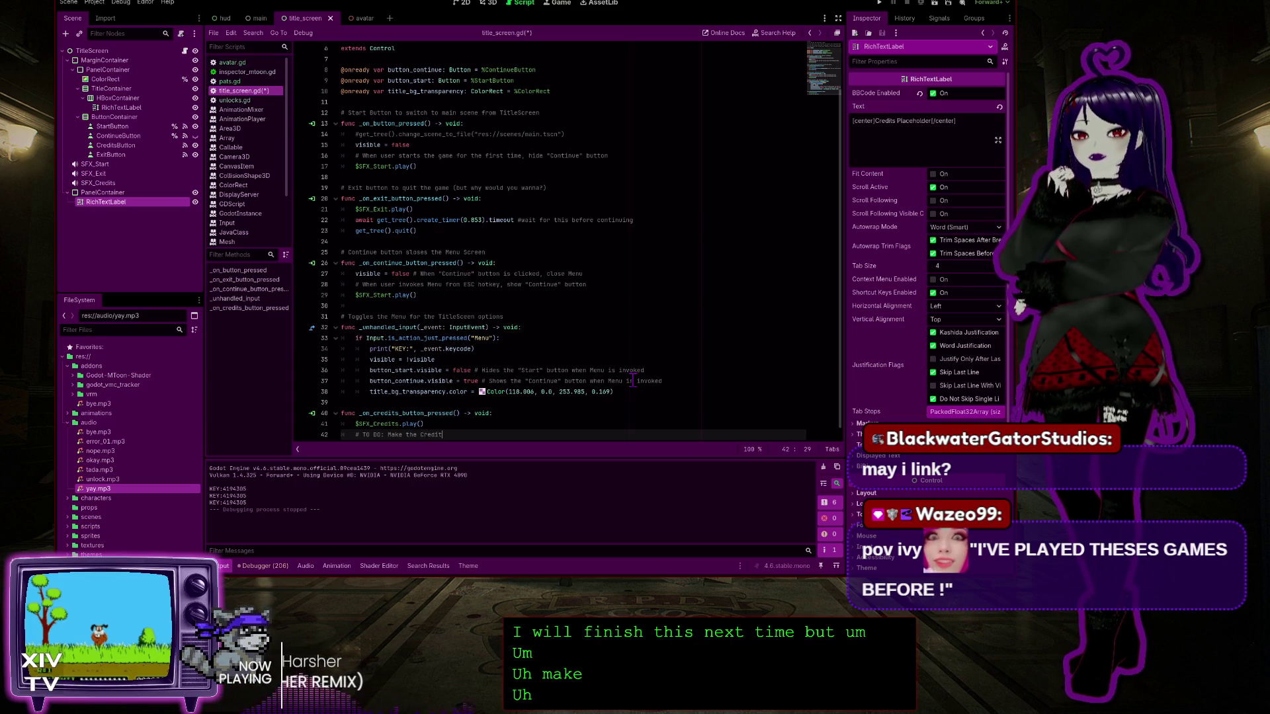
{"action": "type", "text": "s Panel side "}
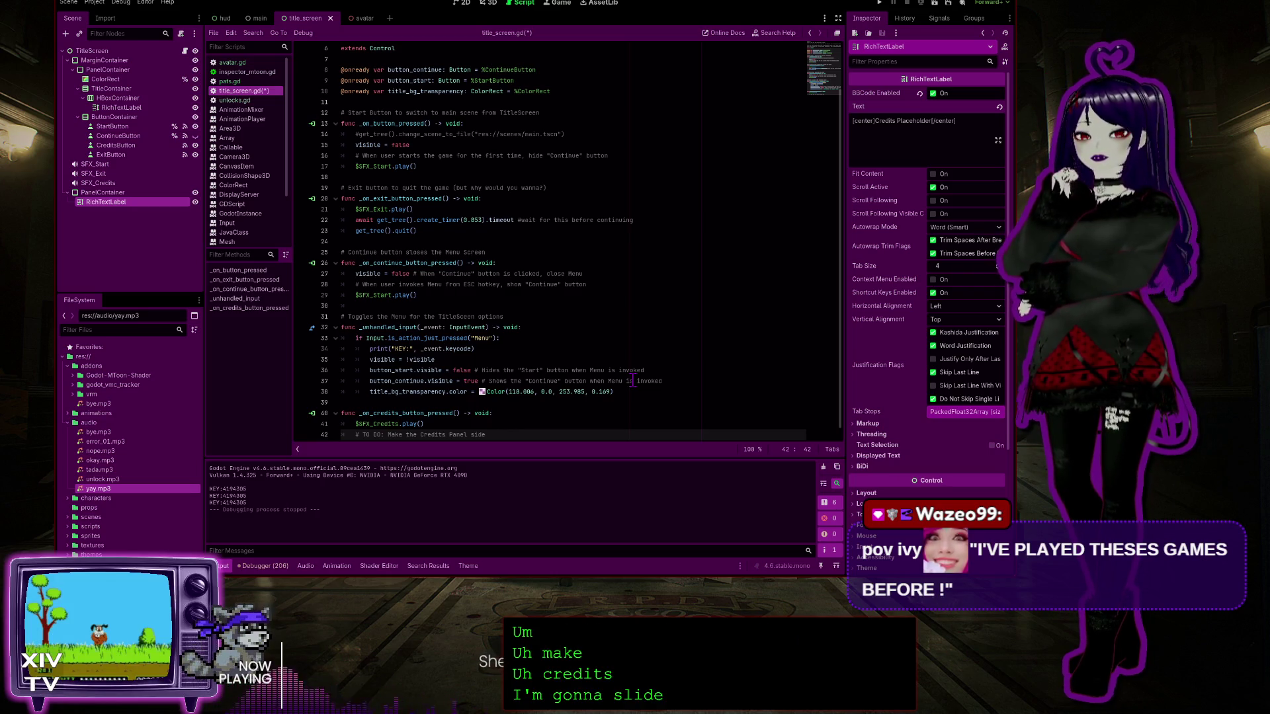
{"action": "type", "text": "in from the left when"}
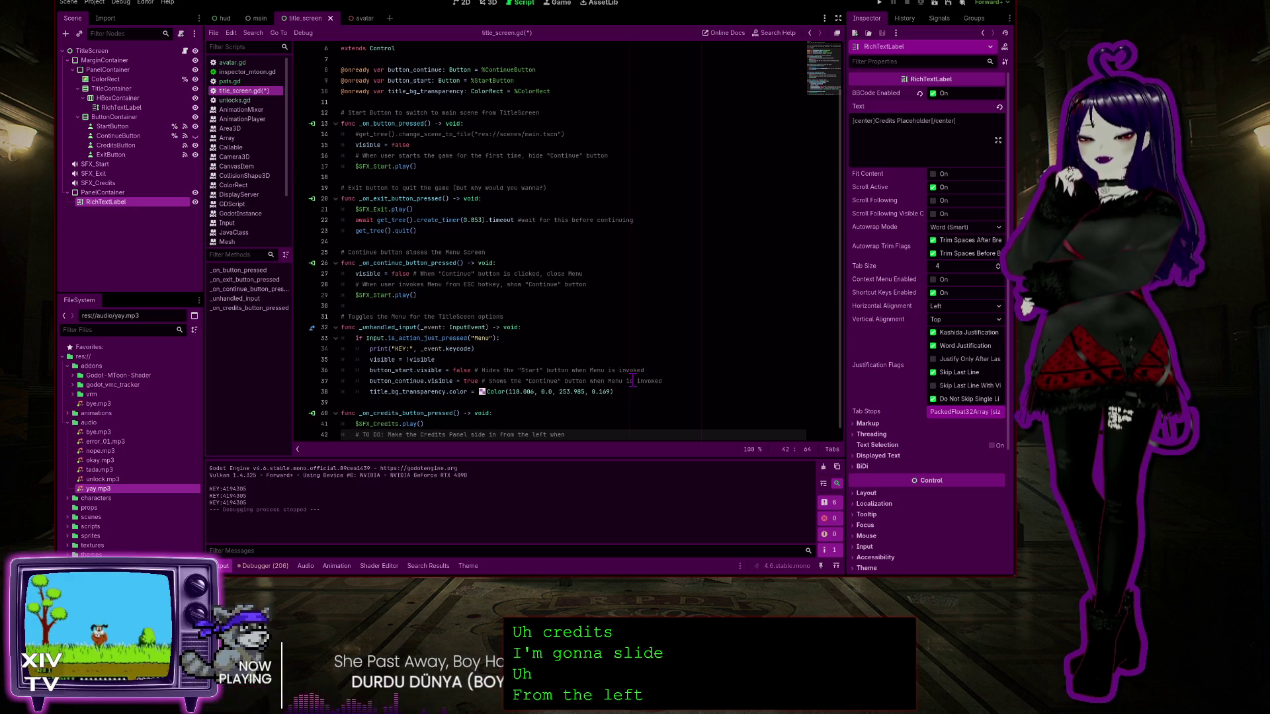
{"action": "type", "text": "button is pressed"}
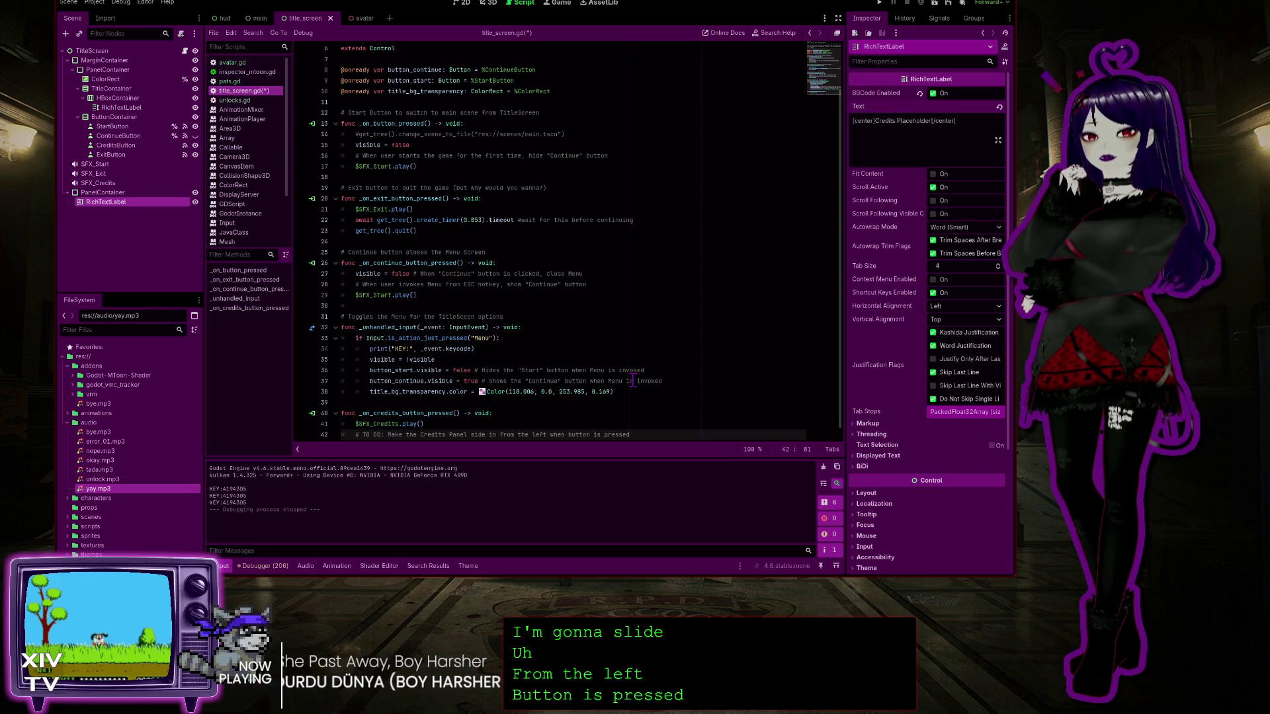
Add '# Also close/slide off screen when any other button is pressed' and save the script
{"action": "key", "text": "Return"}
{"action": "type", "text": "#"}
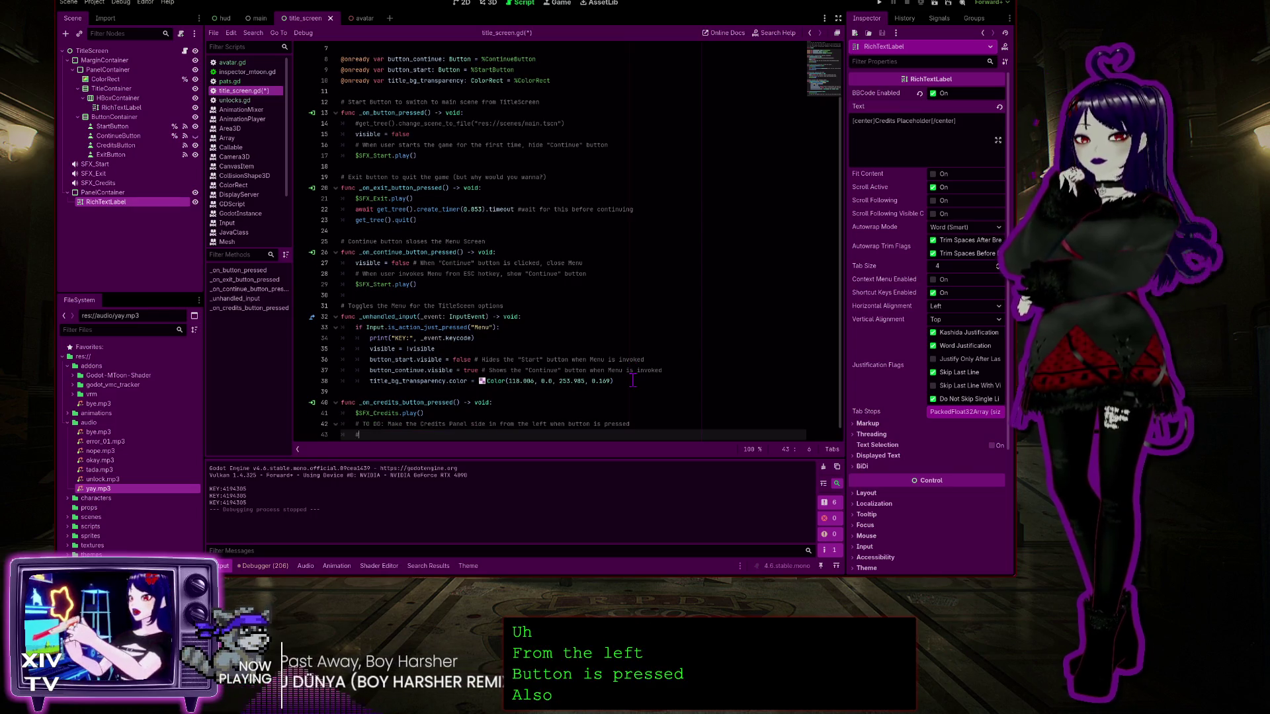
{"action": "type", "text": " Also close/slide off screen when any other button is pressed"}
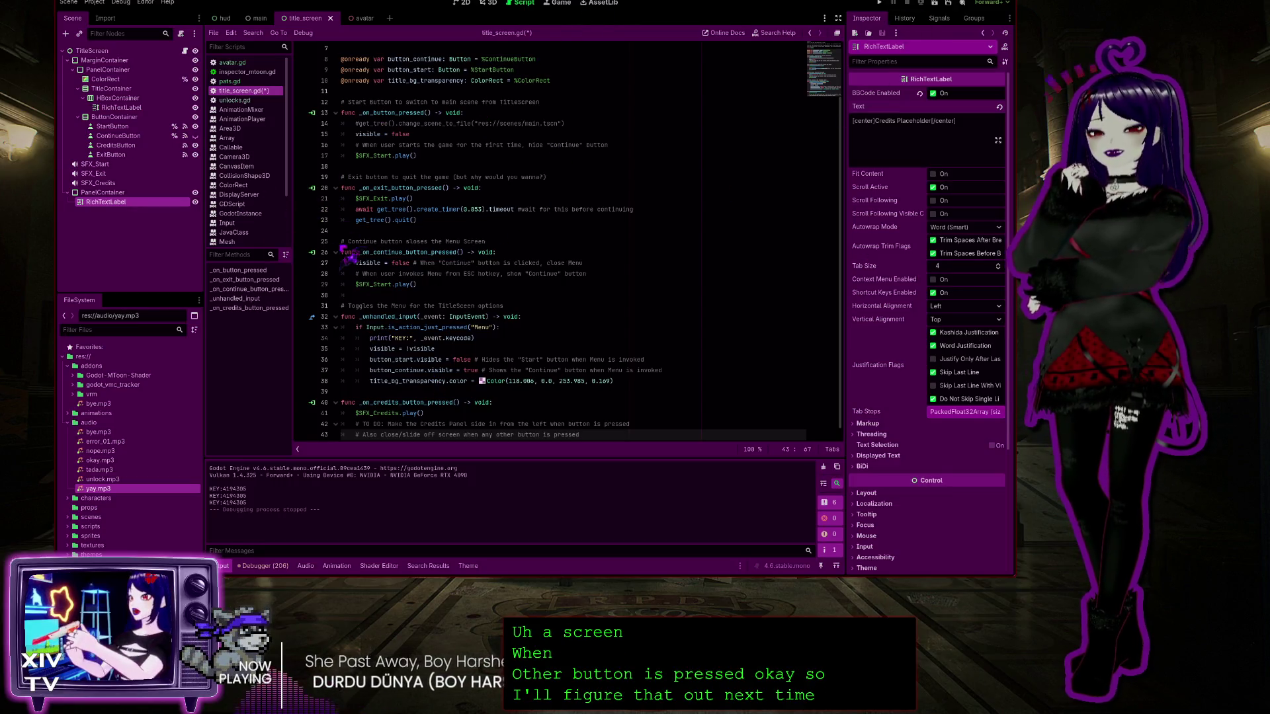
{"action": "key", "text": "ctrl+s"}
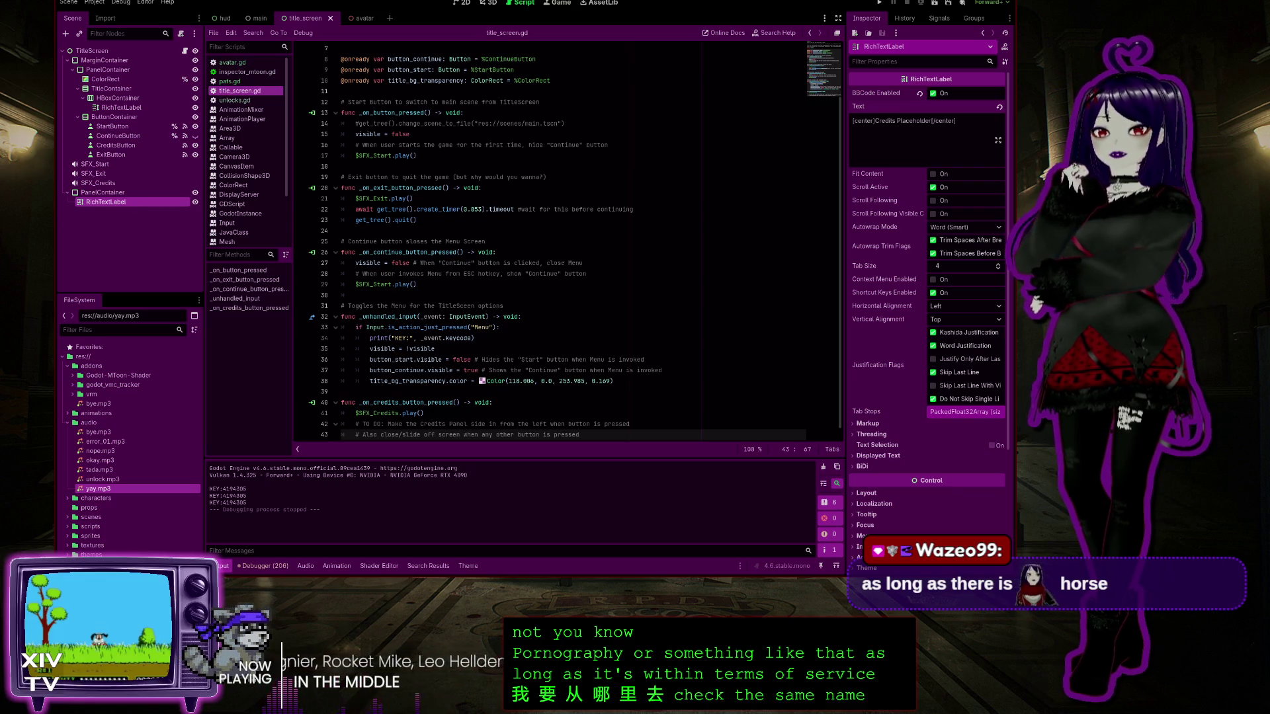
{"action": "key", "text": "alt+Tab"}
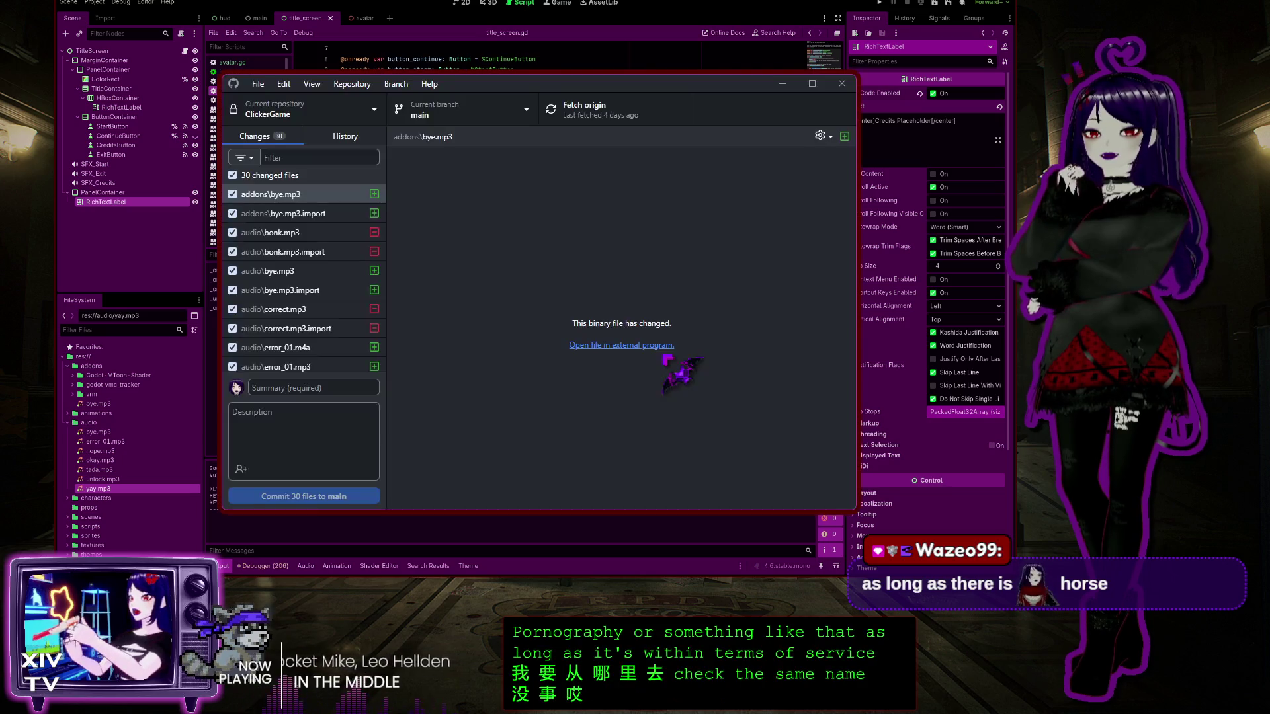
Fetch origin and enter the commit summary 'Added SFXs and WIP Credits Panel'
{"action": "left_click", "coordinate": [582, 109]}
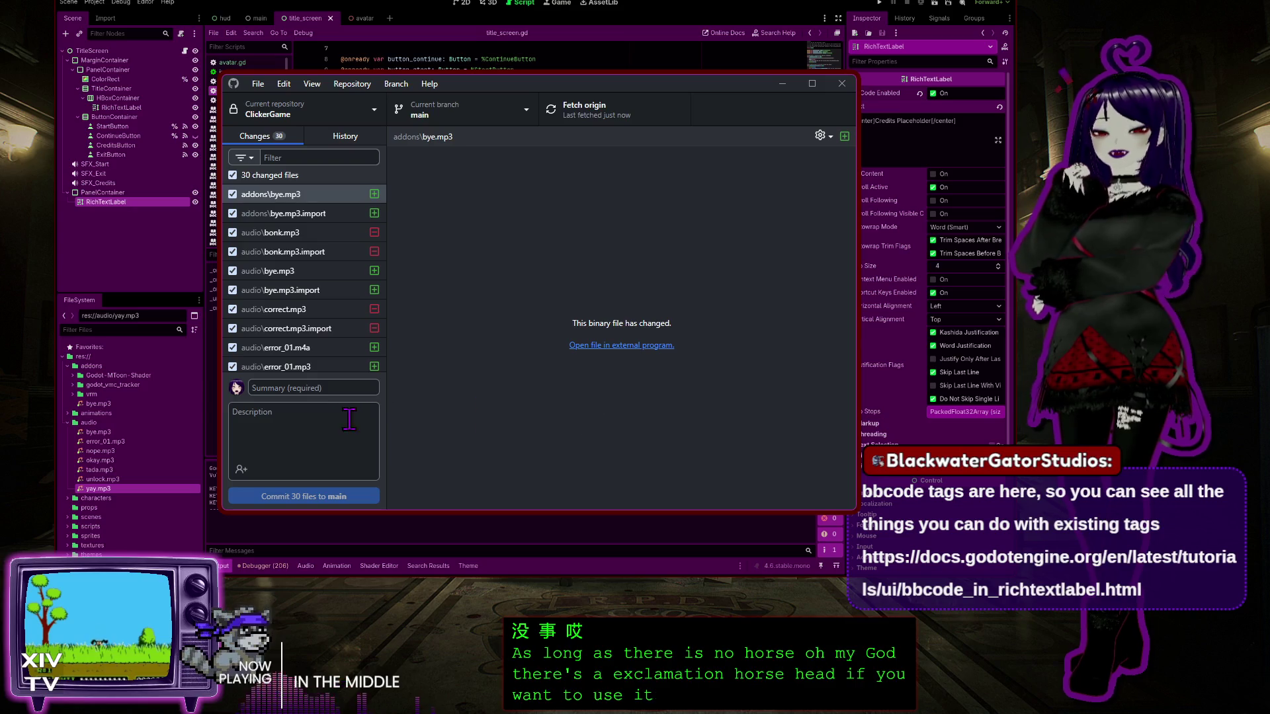
{"action": "left_click", "coordinate": [302, 394]}
{"action": "type", "text": "Added SFXs and"}
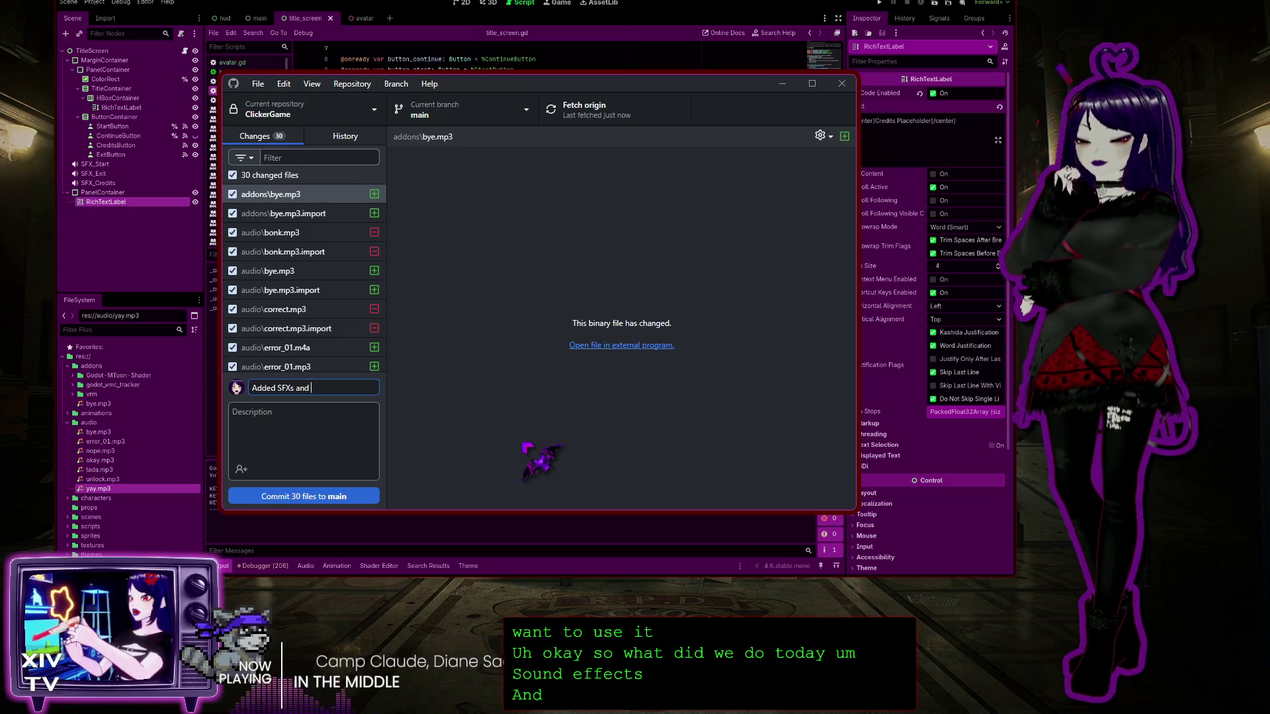
{"action": "type", "text": "WIP C"}
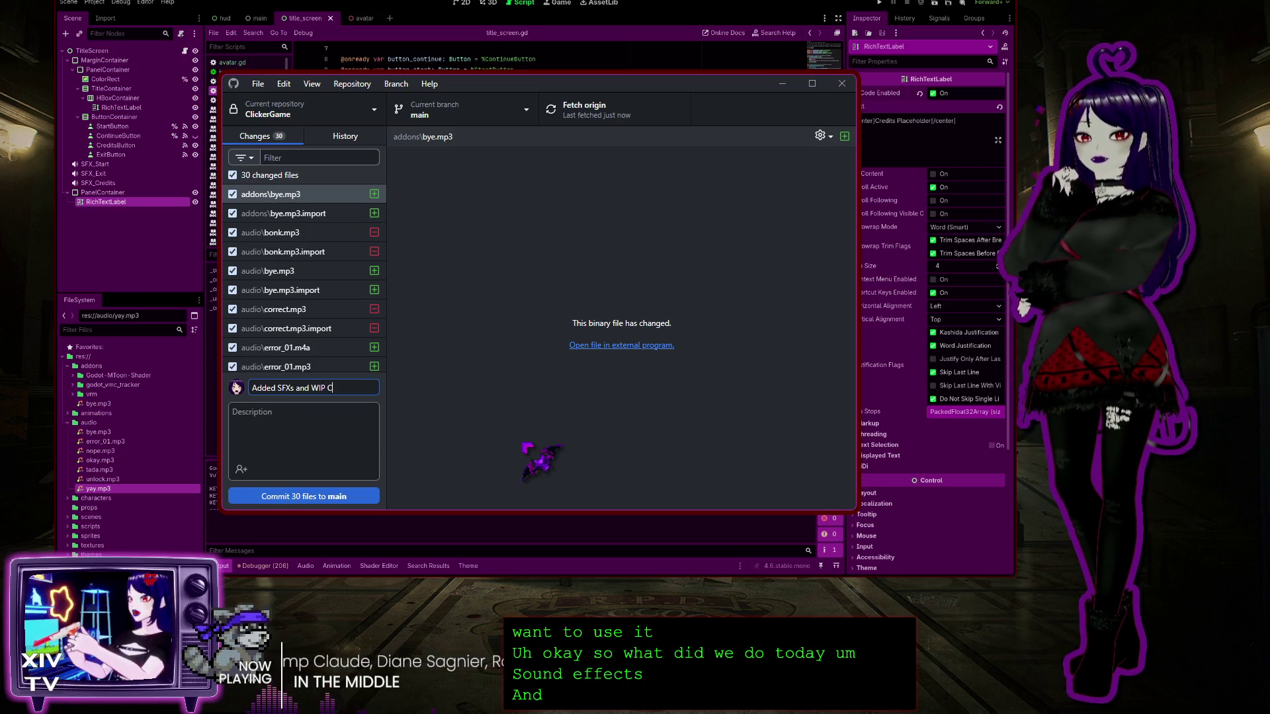
{"action": "type", "text": "redits p"}
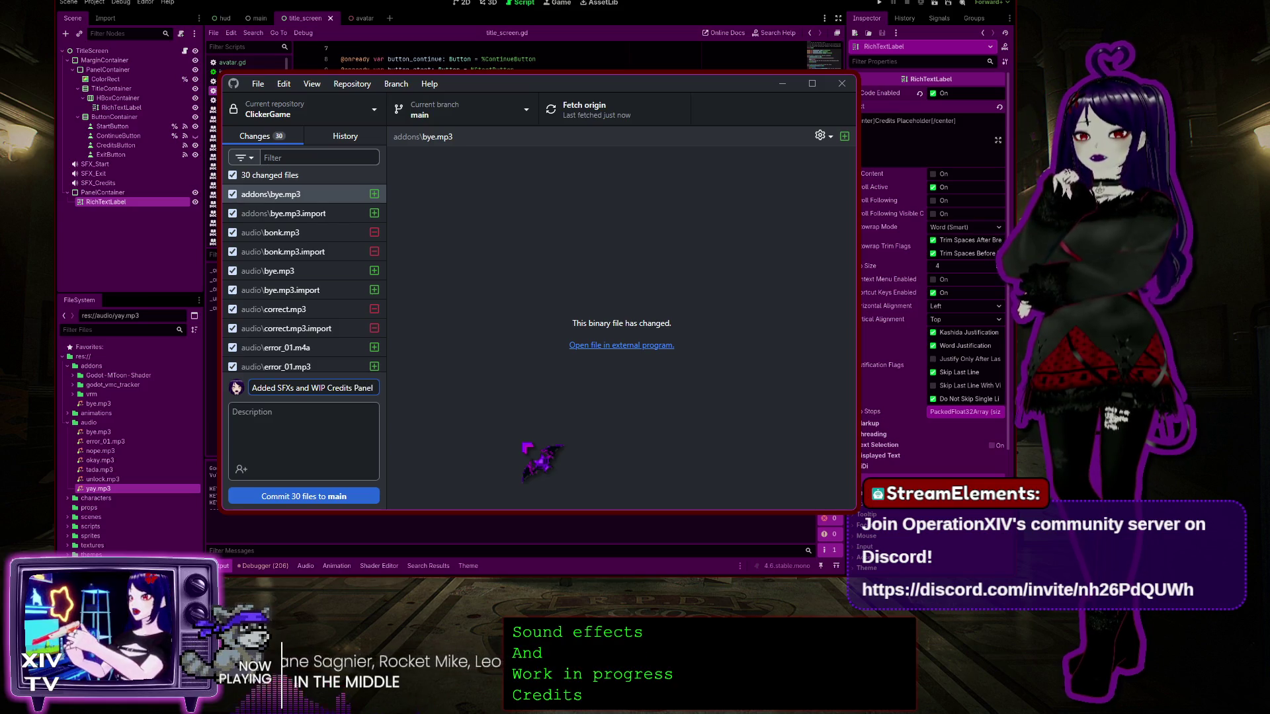
{"action": "left_click", "coordinate": [312, 423]}
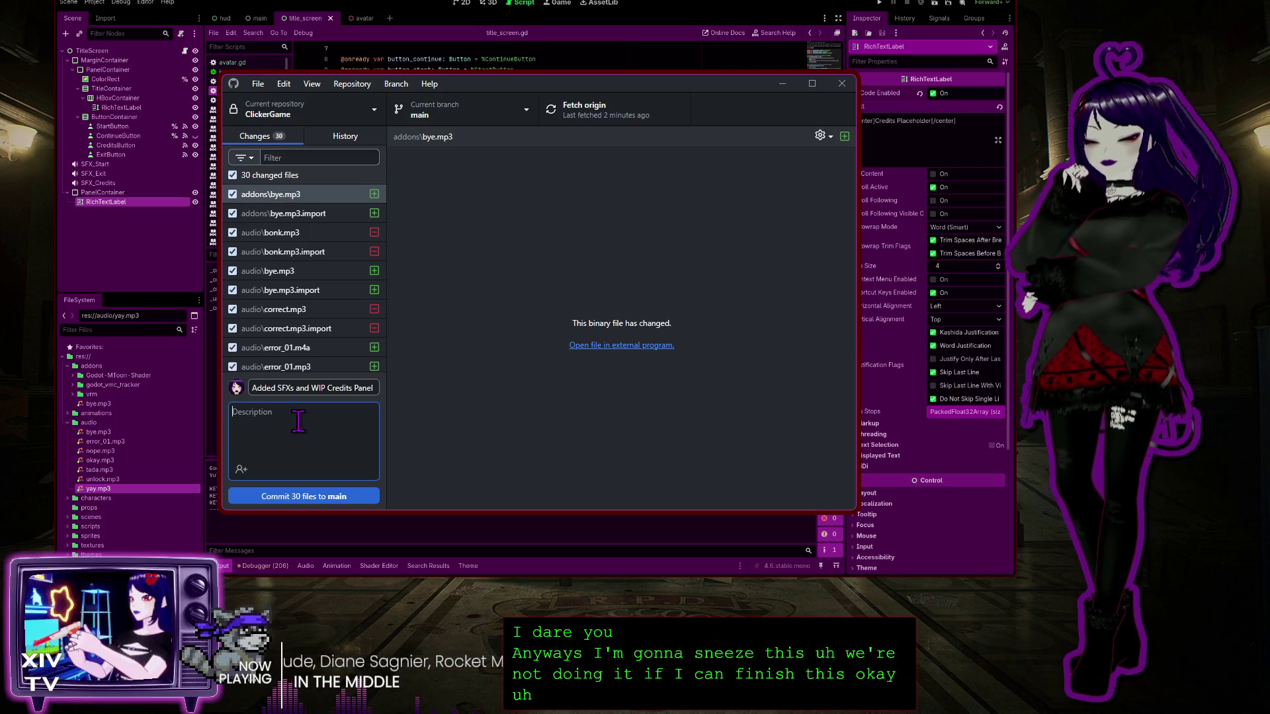
Write the description '- Now with more mouth noises!' plus 'TO DO: Finish working on the Credits Panel.'
{"action": "type", "text": "- Now "}
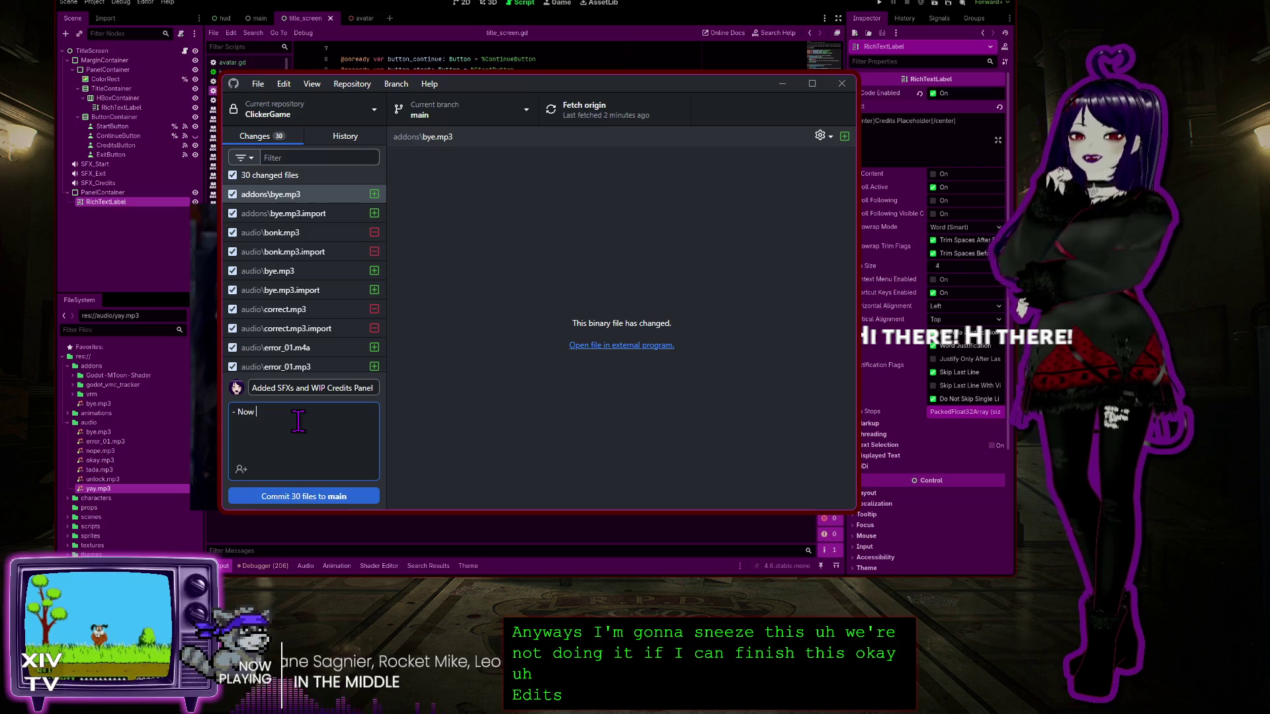
{"action": "type", "text": "with more"}
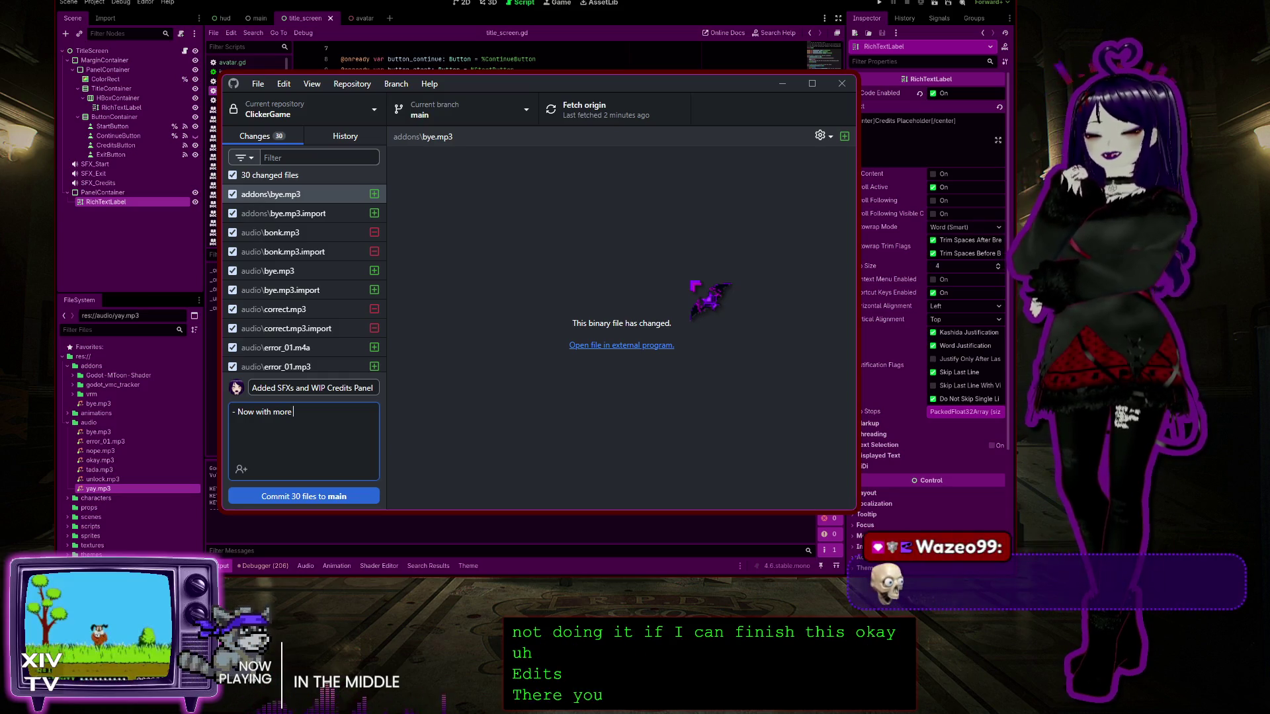
{"action": "type", "text": "moust"}
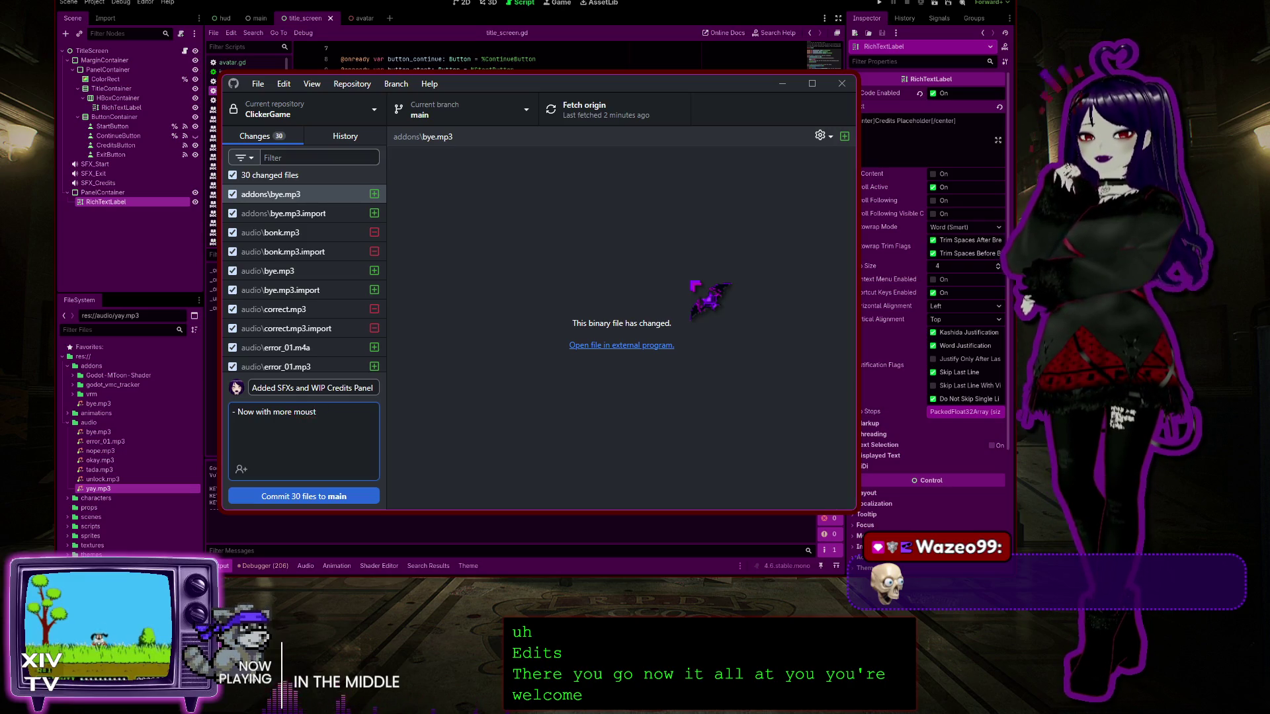
{"action": "type", "text": " noth noises!"}
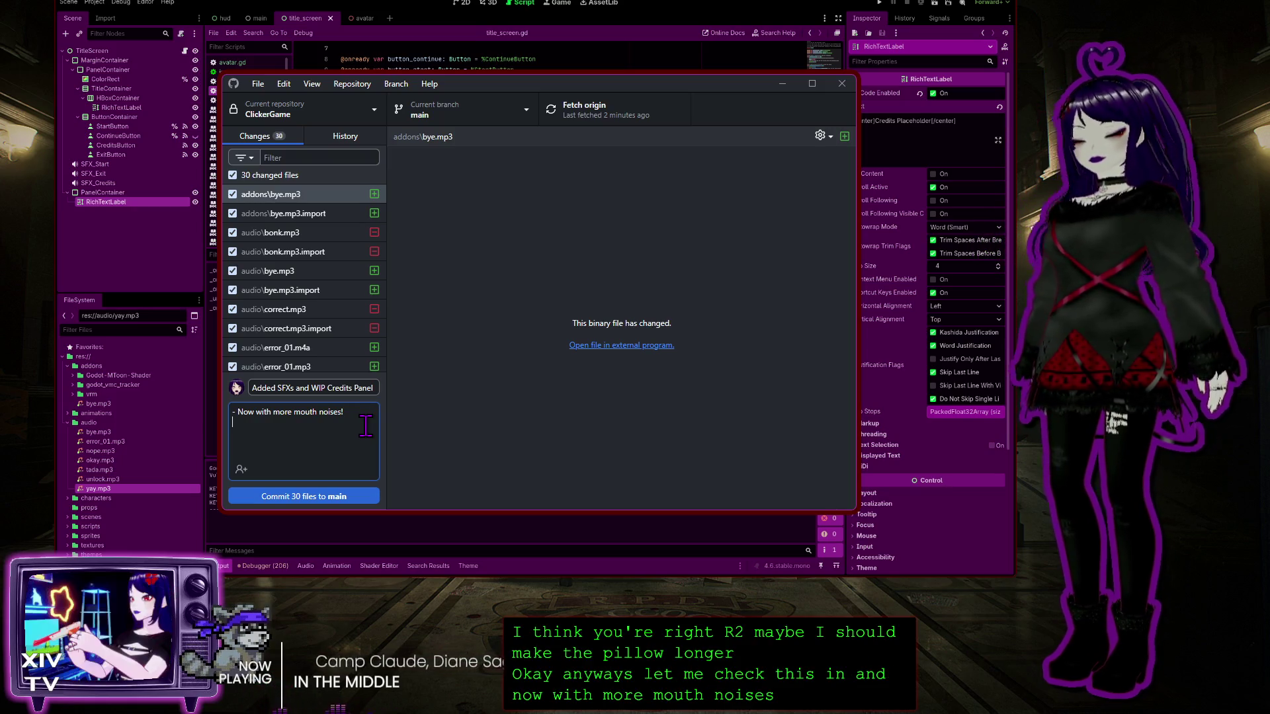
{"action": "key", "text": "Return"}
{"action": "key", "text": "Return"}
{"action": "type", "text": "TO DO:"}
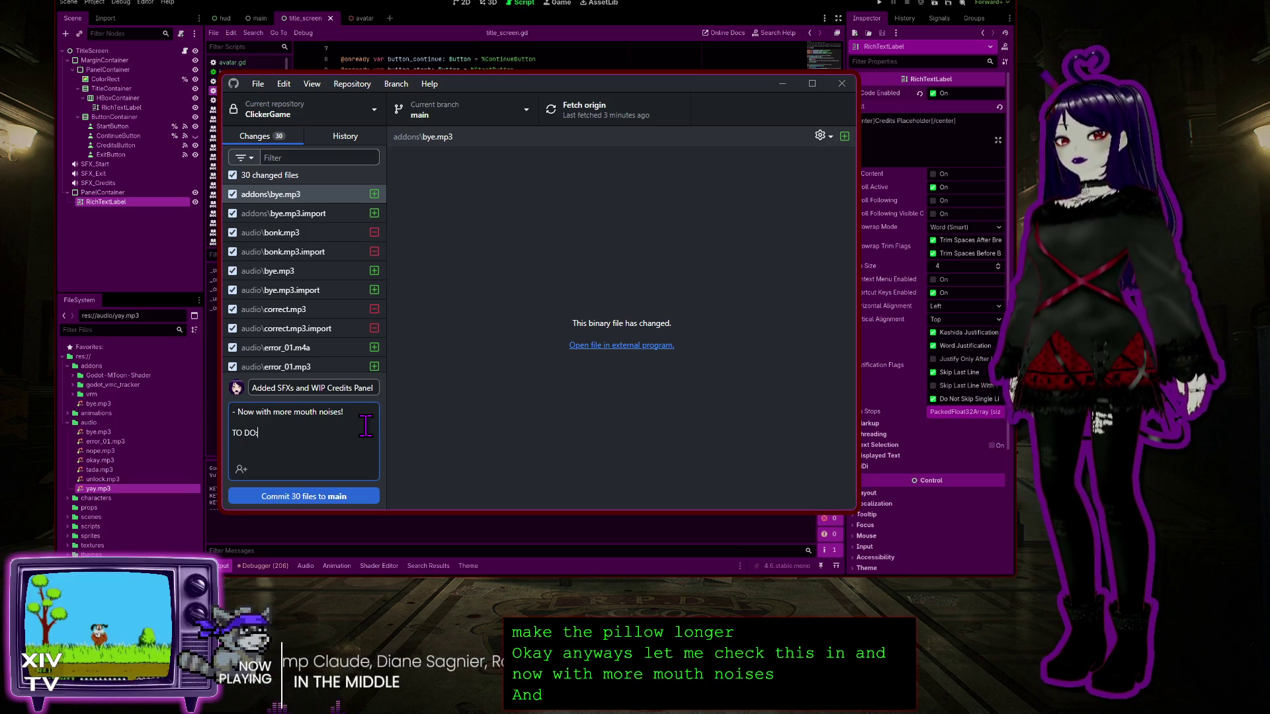
{"action": "type", "text": " Finish "}
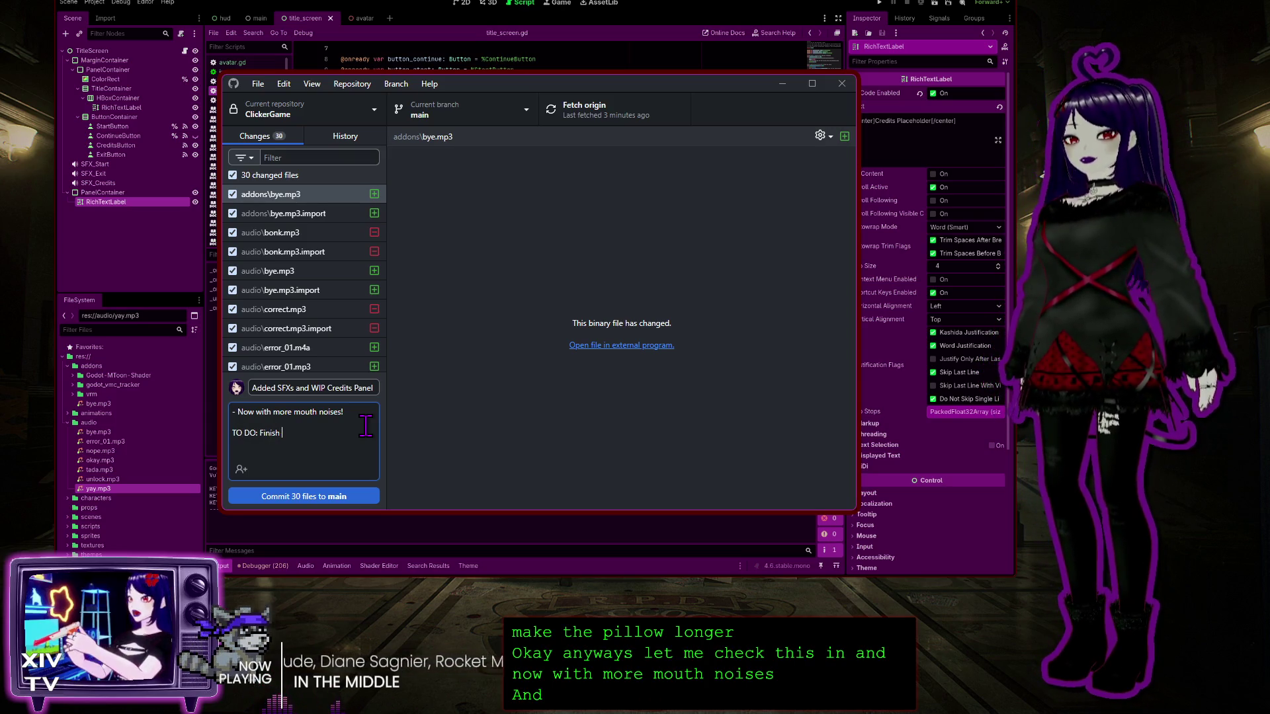
{"action": "type", "text": "working on"}
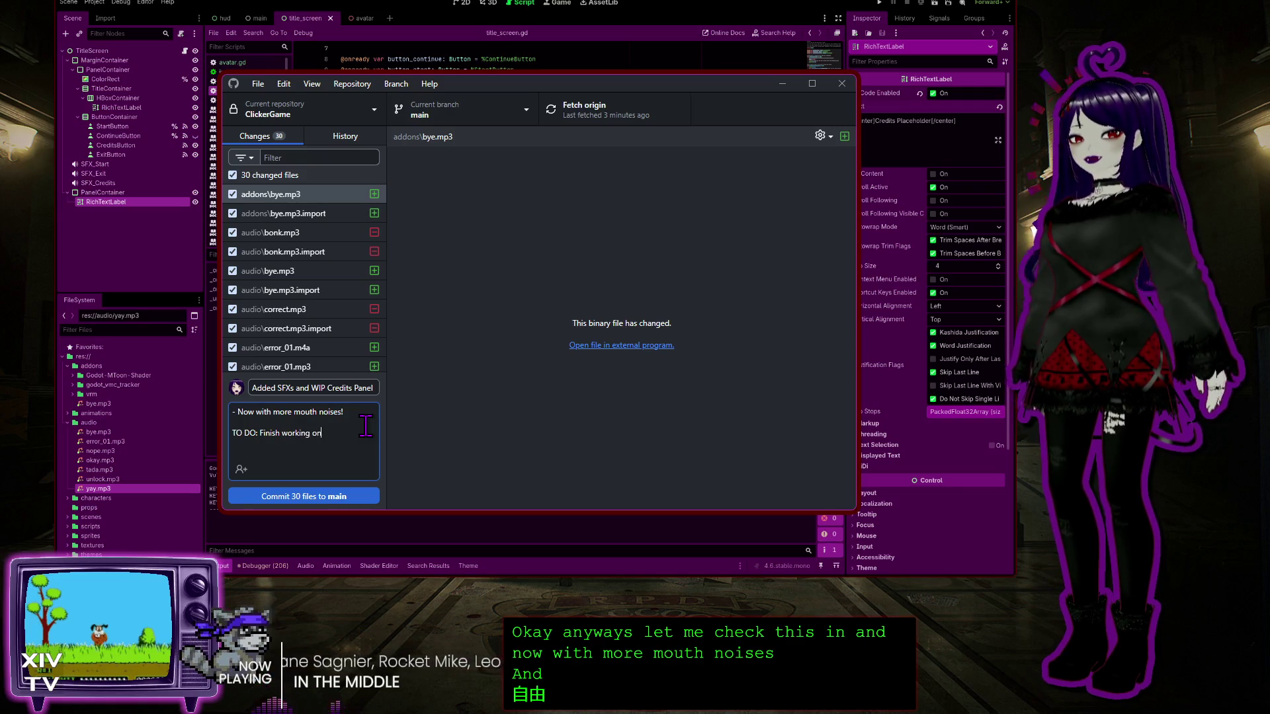
{"action": "type", "text": " the Credit"}
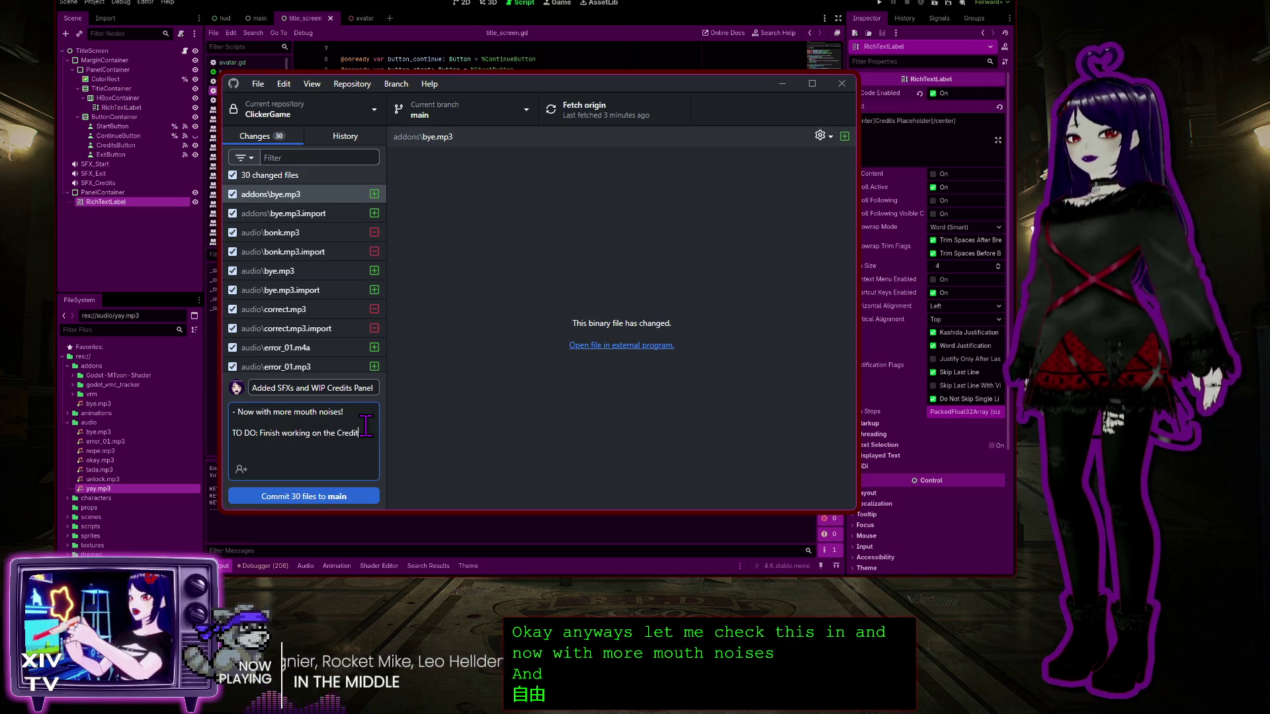
{"action": "type", "text": "s Panel"}
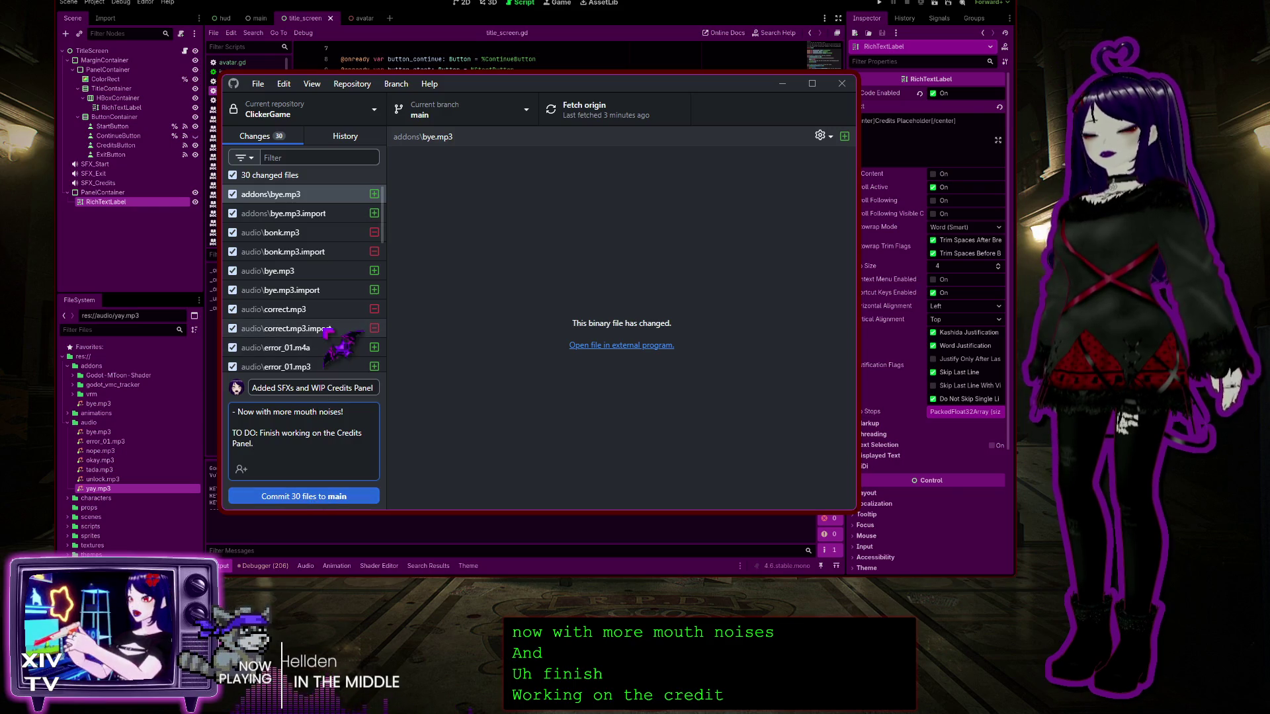
{"action": "type", "text": "."}
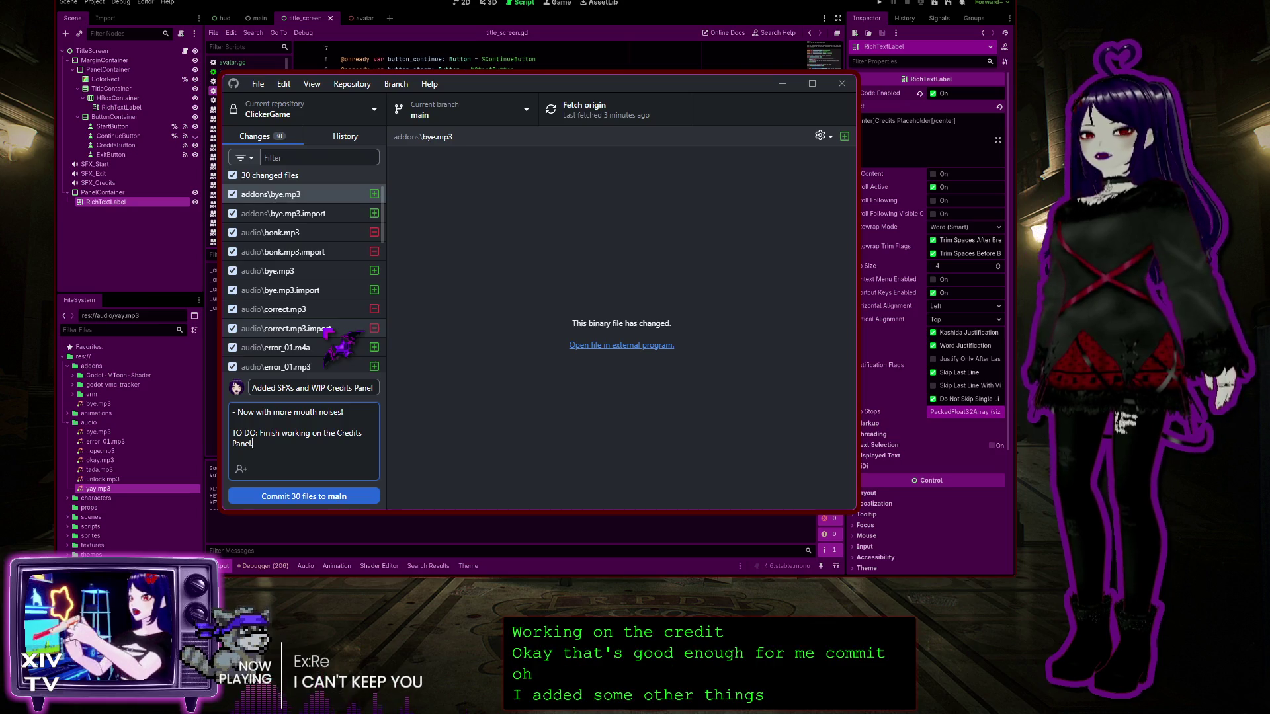
Commit the 30 files as 'Added SFXs and WIP Credits Panel', push to origin, then minimize GitHub Desktop
{"action": "left_click", "coordinate": [342, 496]}
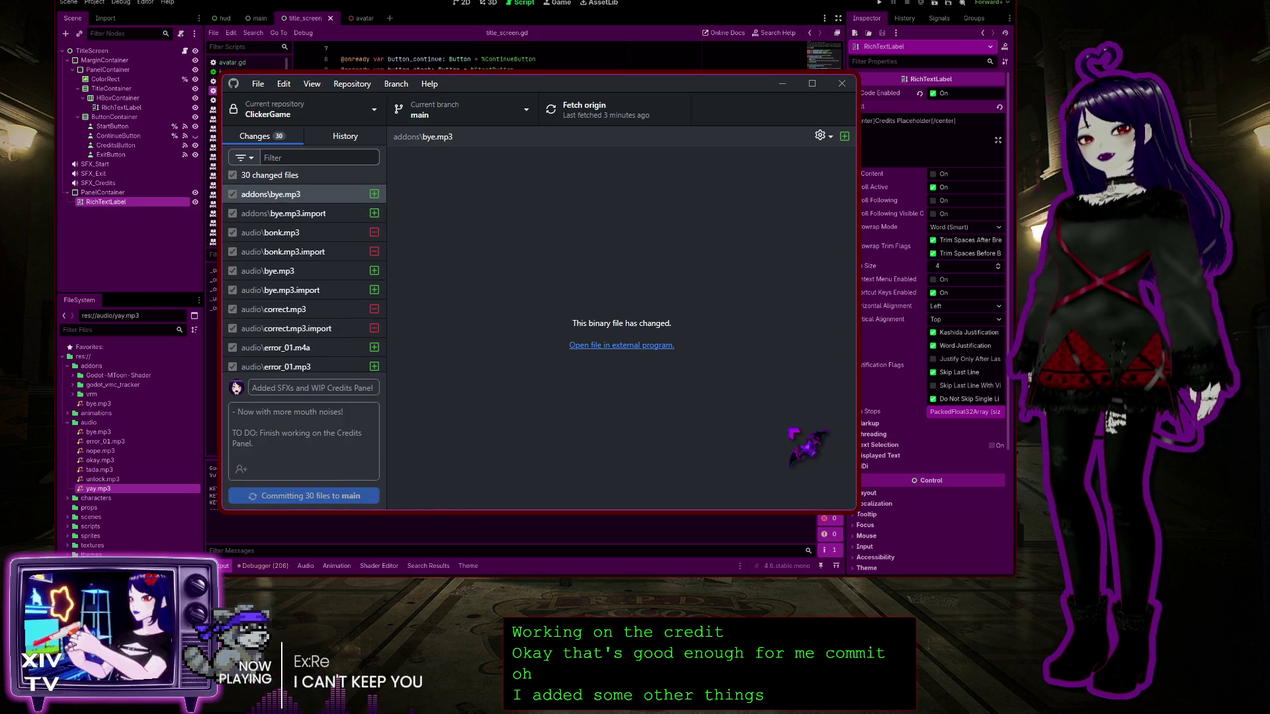
{"action": "left_click", "coordinate": [794, 262]}
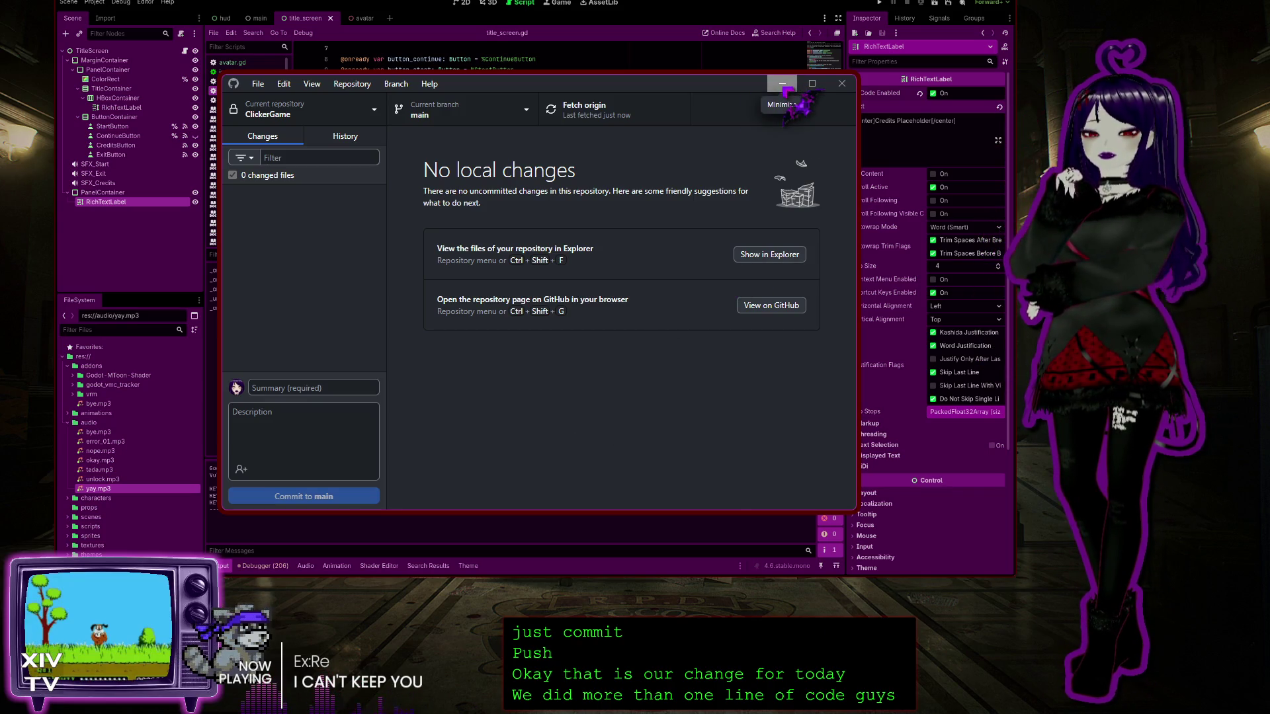
{"action": "left_click", "coordinate": [783, 84]}
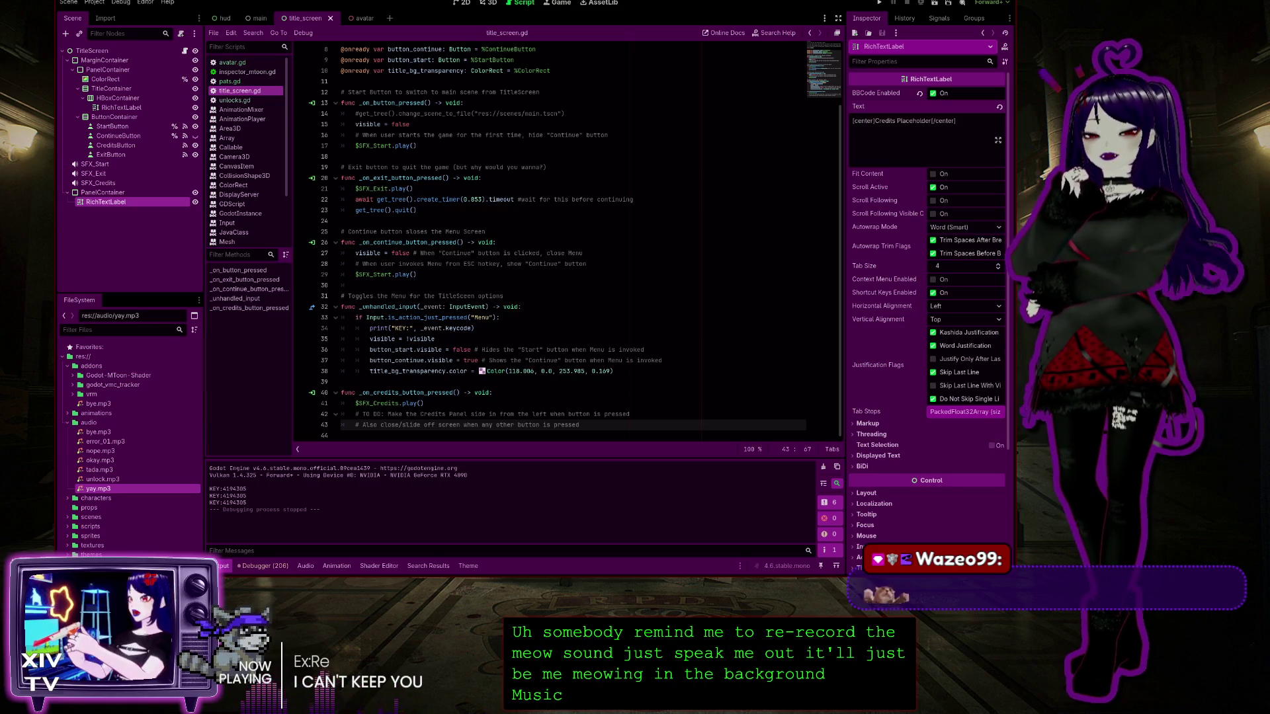
{"action": "left_click", "coordinate": [363, 434]}
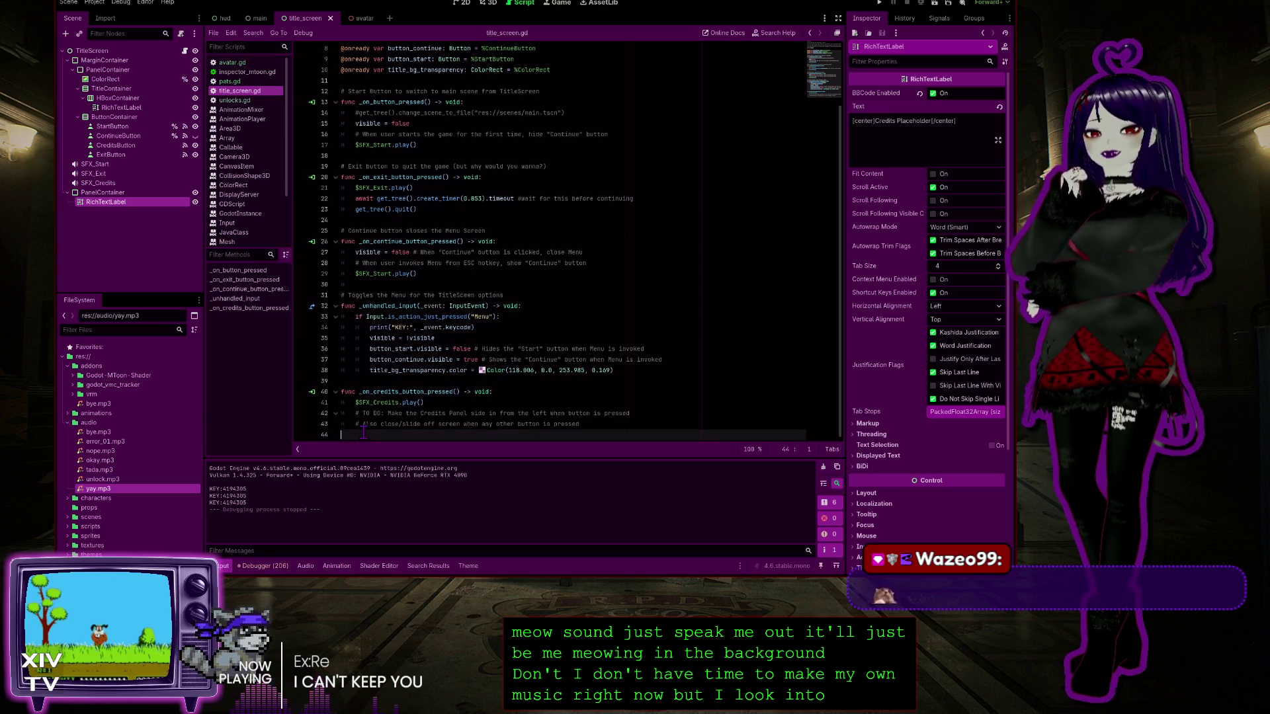